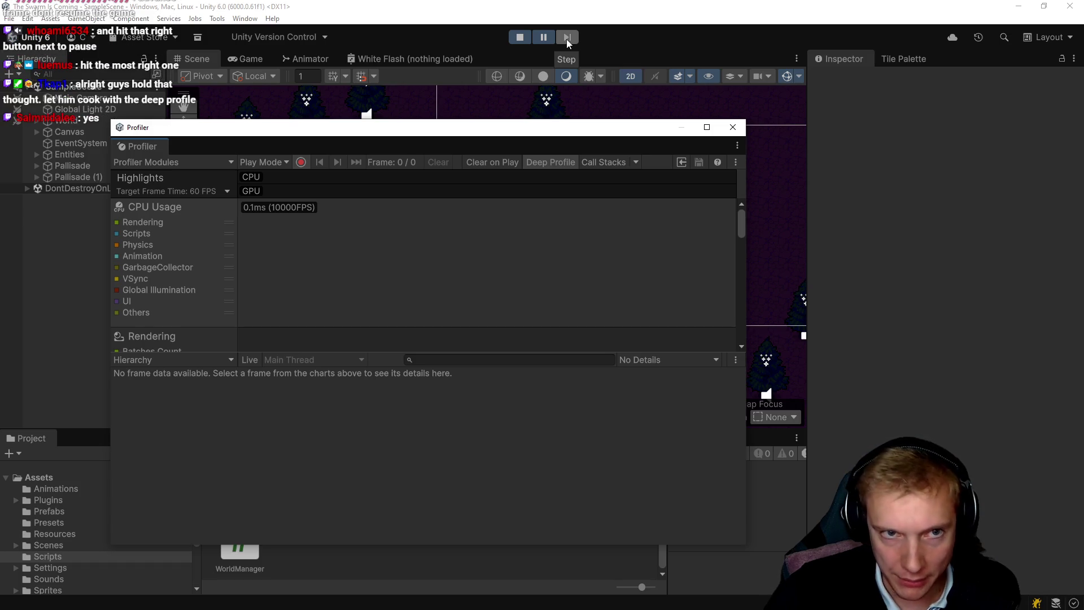
Step: Step the paused game one frame and show the captured frame's highlights summary
{"action": "left_click", "coordinate": [567, 38]}
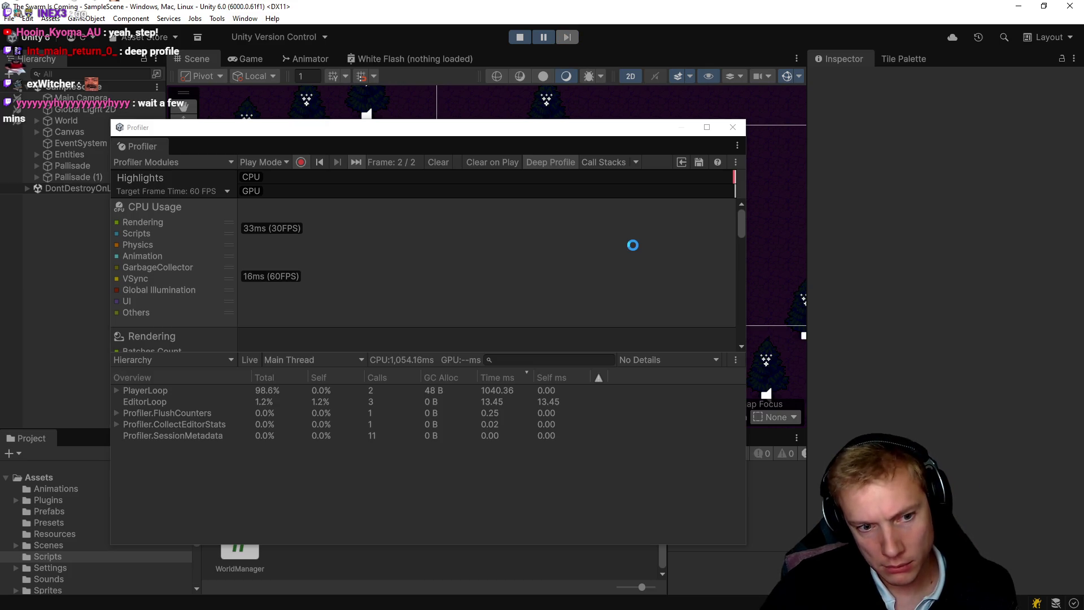
{"action": "mouse_move", "coordinate": [734, 178]}
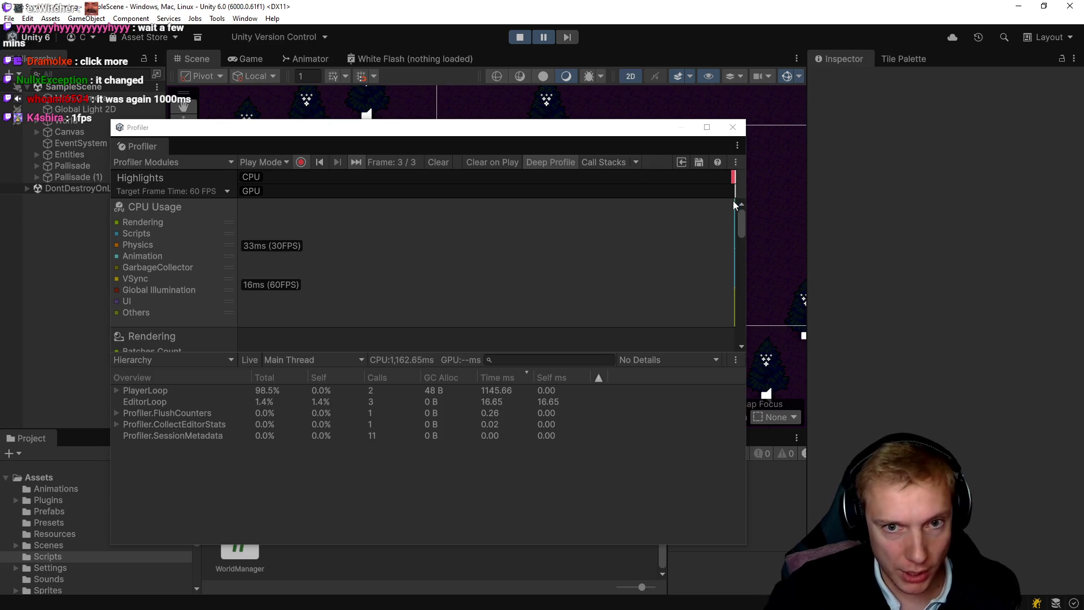
{"action": "left_click", "coordinate": [735, 178]}
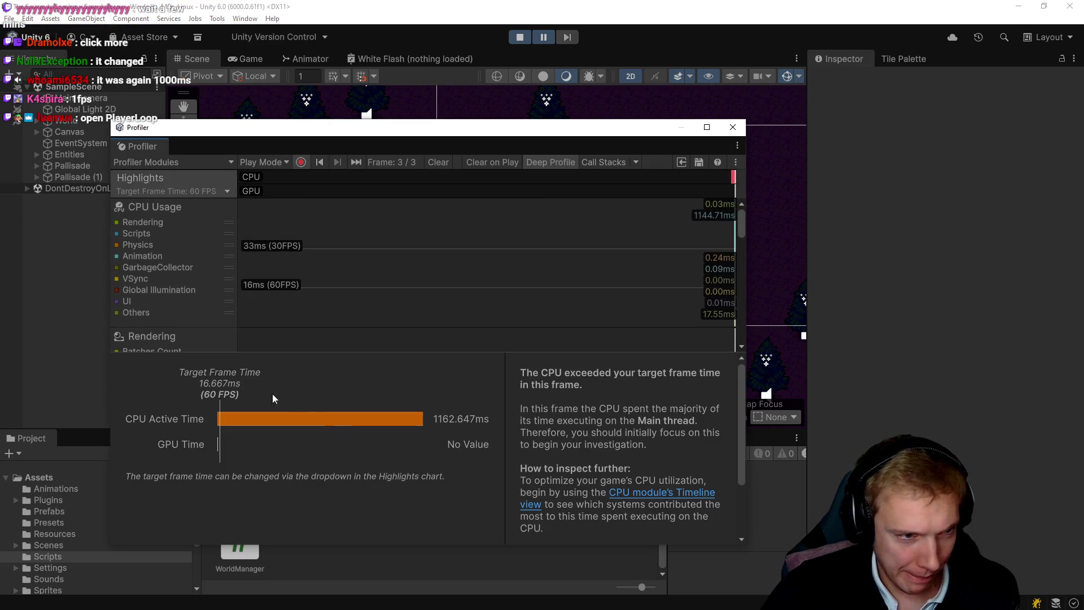
Step: Switch the Profiler detail view to Hierarchy and expand PlayerLoop down to BehaviourUpdate
{"action": "left_click", "coordinate": [259, 350]}
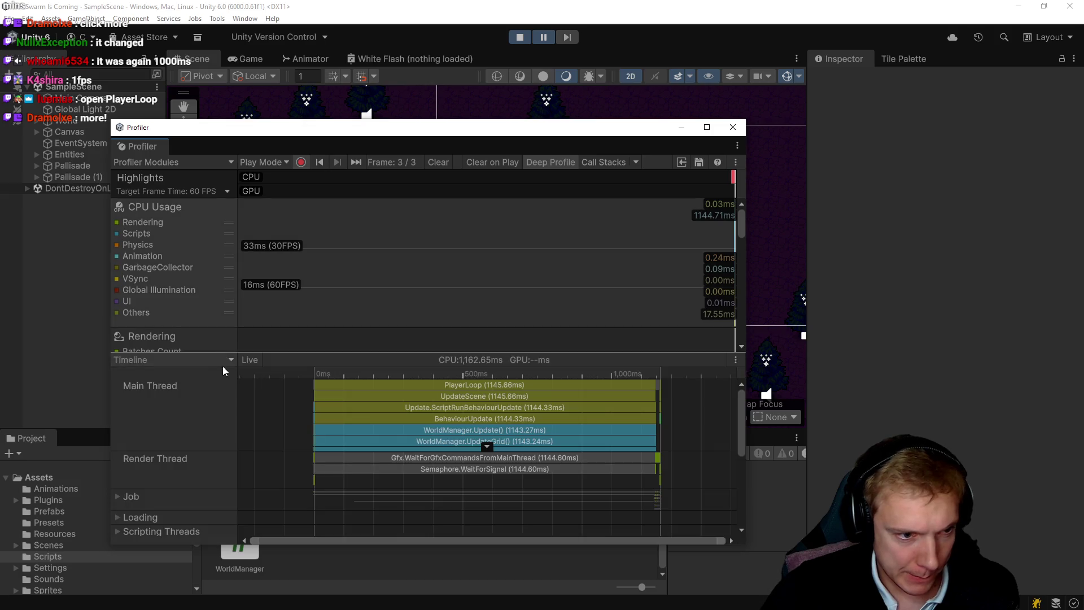
{"action": "left_click", "coordinate": [230, 360]}
{"action": "left_click", "coordinate": [138, 383]}
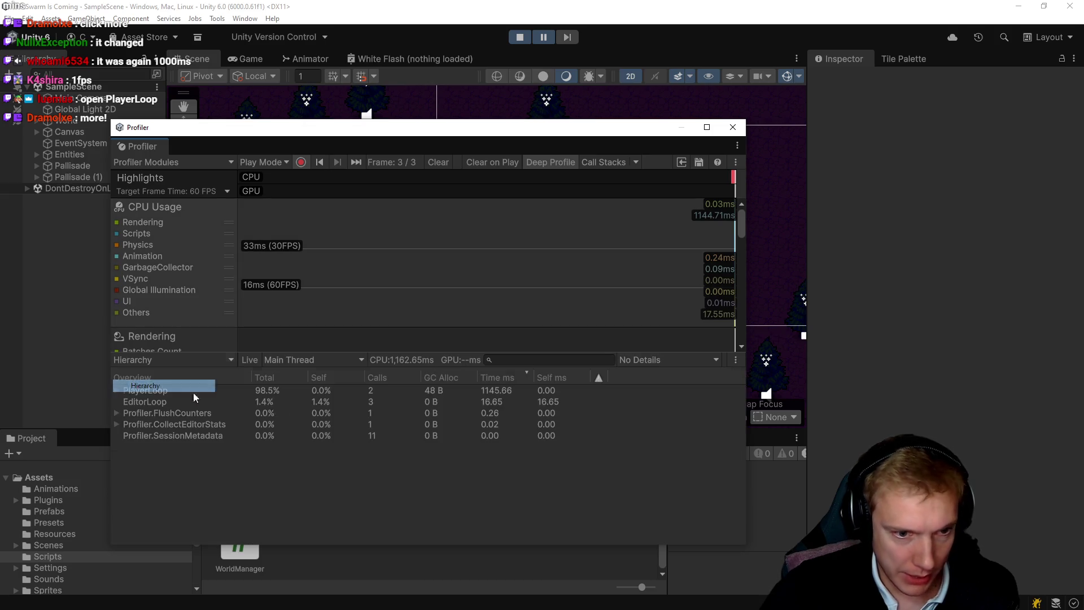
{"action": "left_click", "coordinate": [116, 390]}
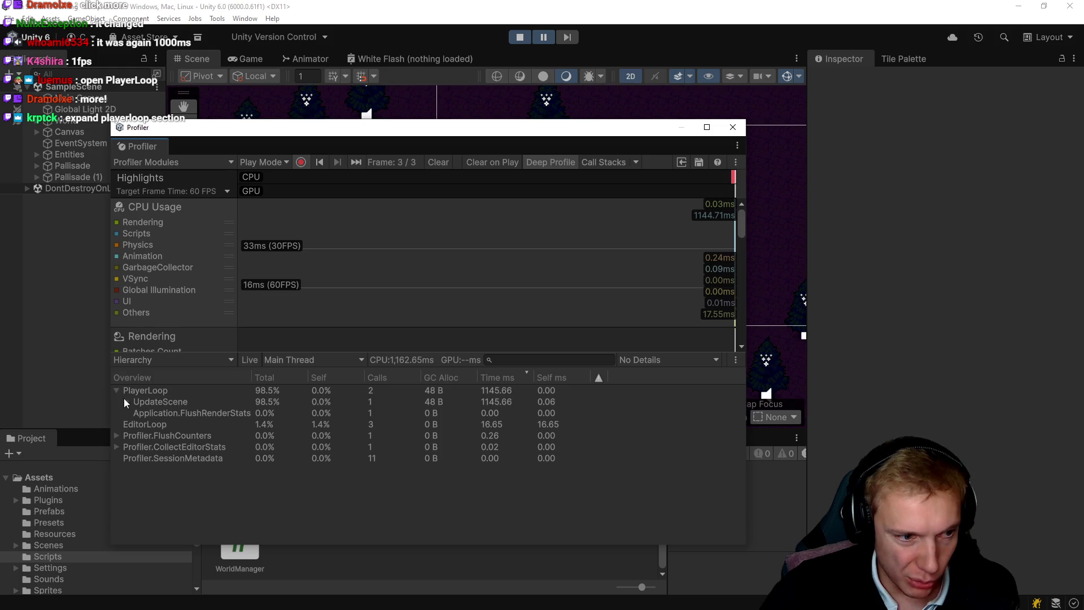
{"action": "left_click", "coordinate": [126, 402]}
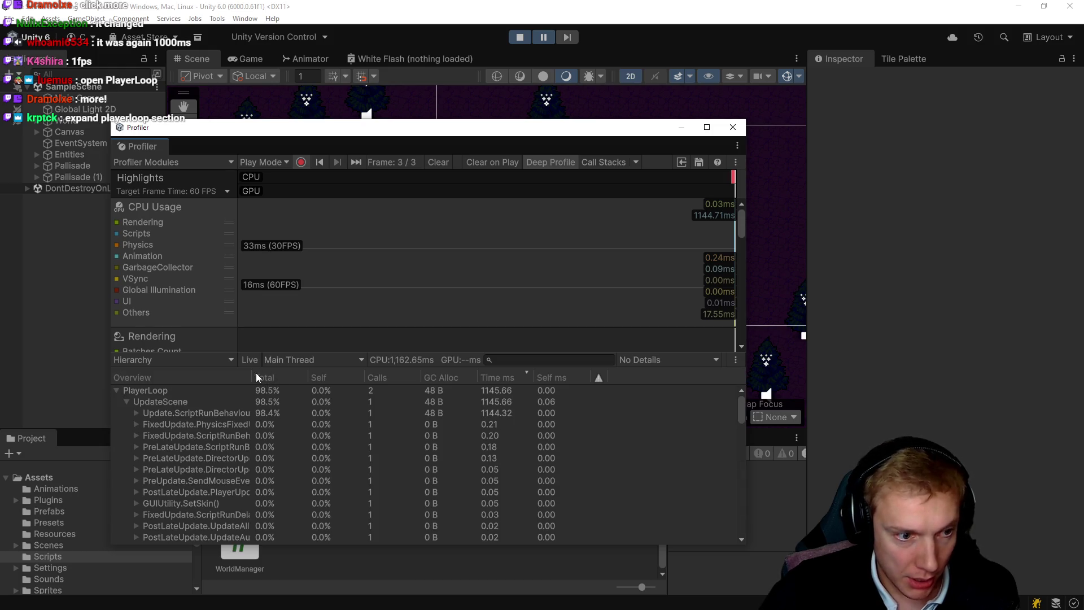
{"action": "left_click", "coordinate": [136, 413]}
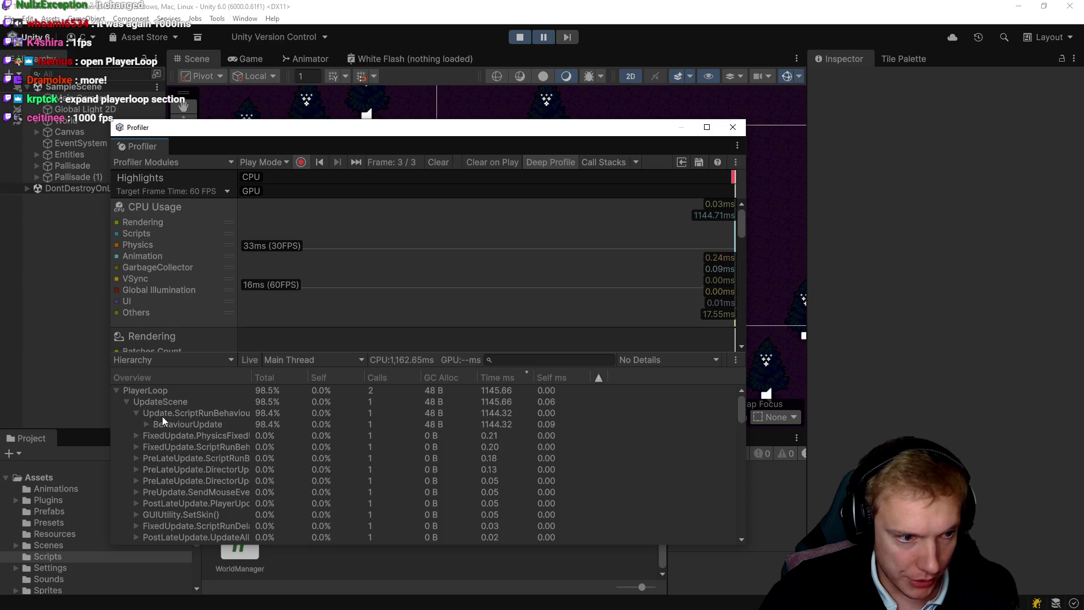
{"action": "left_click", "coordinate": [145, 424]}
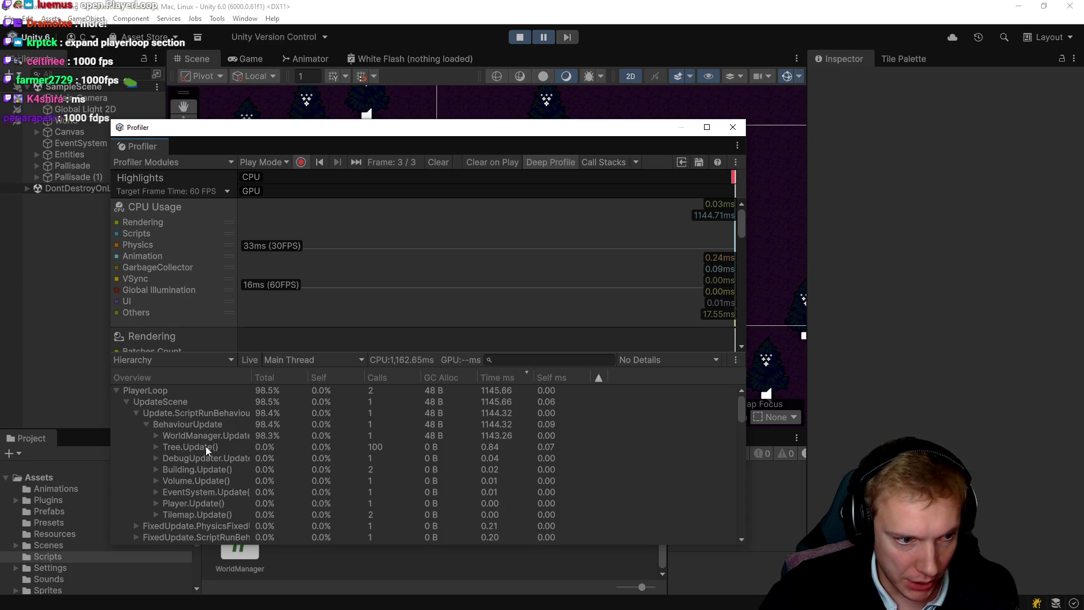
Step: Expand WorldManager.Update and UpdateGrid, widen the Overview column, and inspect GetCellData()'s cost
{"action": "left_click", "coordinate": [156, 436]}
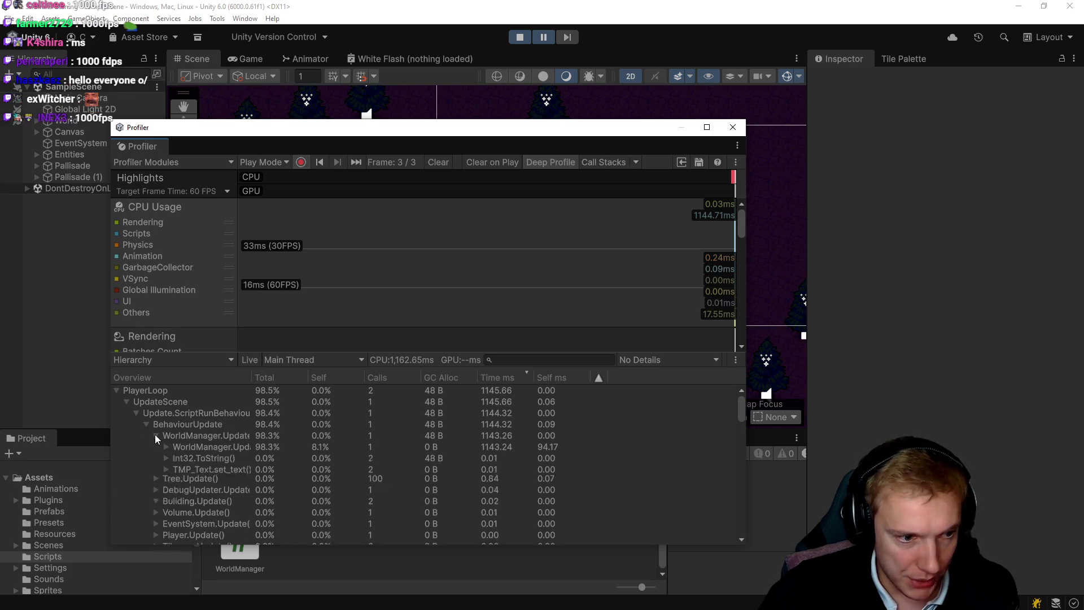
{"action": "left_click", "coordinate": [166, 447]}
{"action": "left_click_drag", "start_coordinate": [250, 377], "coordinate": [329, 382]}
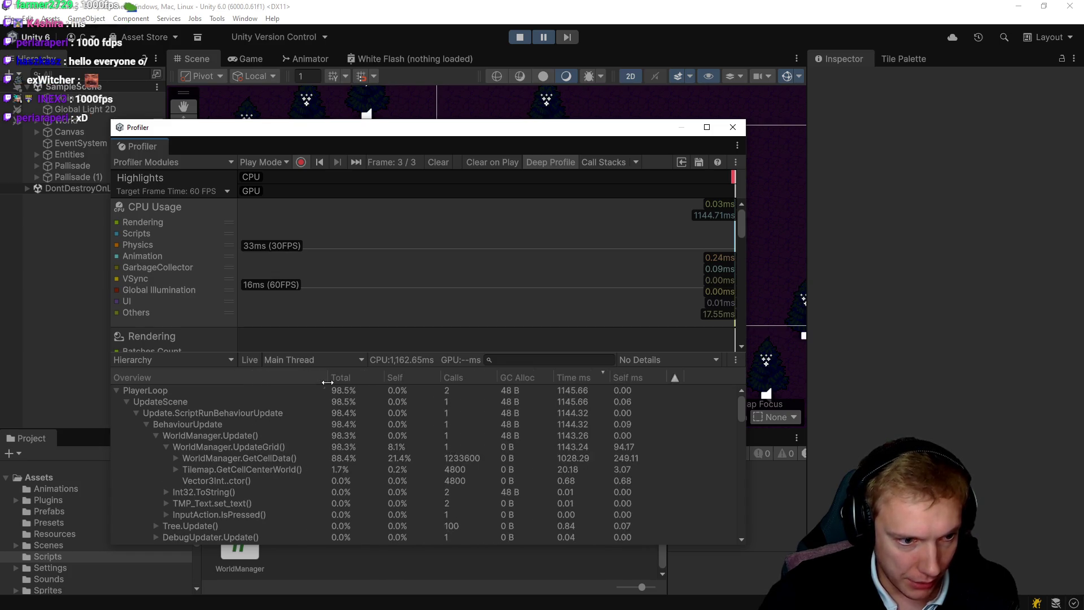
{"action": "left_click", "coordinate": [211, 459]}
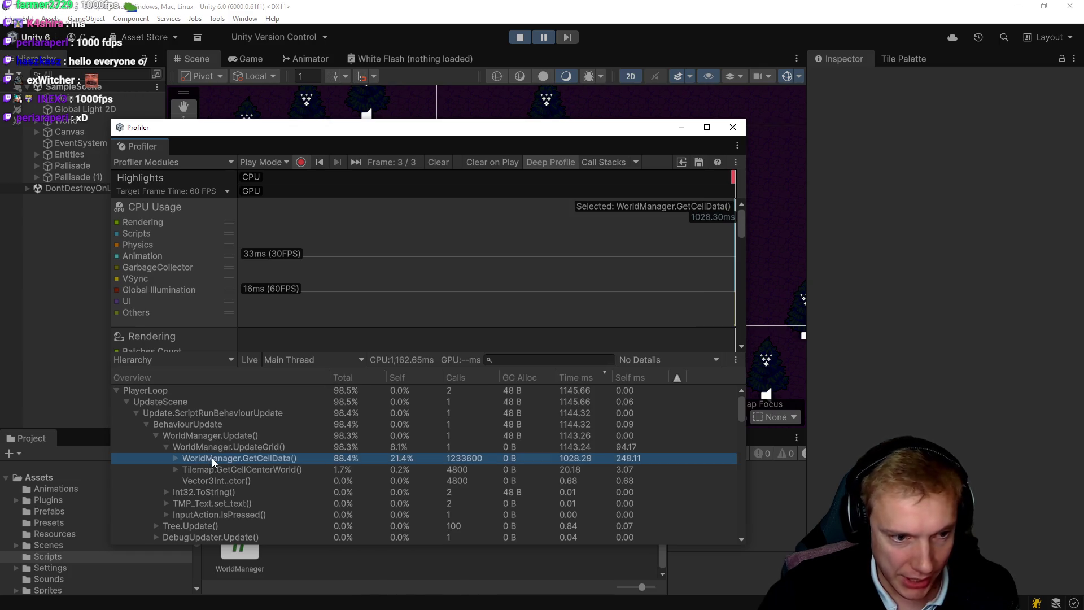
{"action": "left_click", "coordinate": [174, 458]}
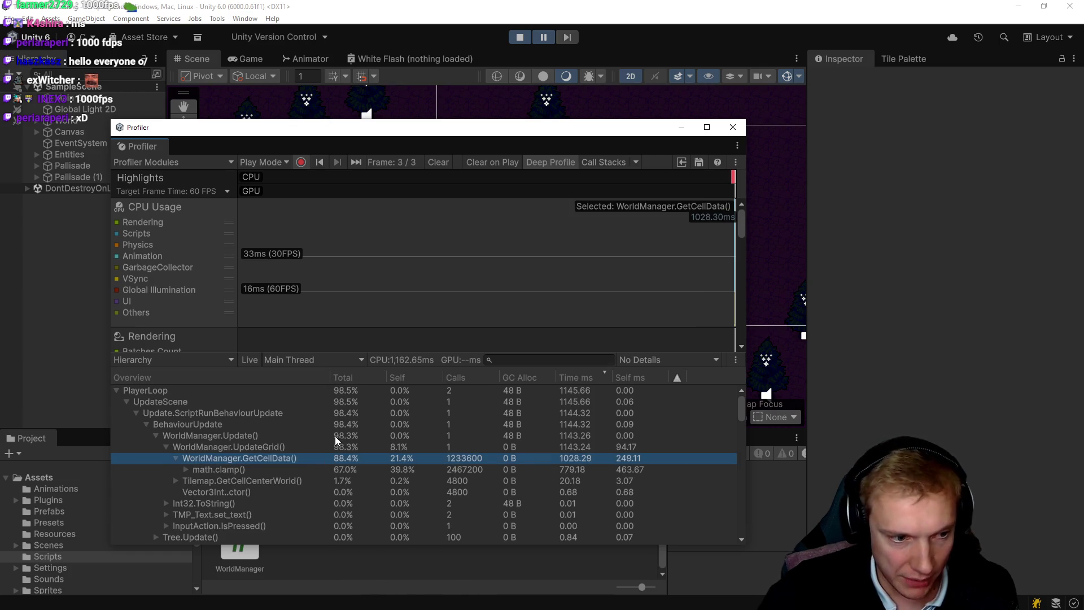
{"action": "scroll", "coordinate": [334, 435], "scroll_direction": "down", "scroll_amount": 2}
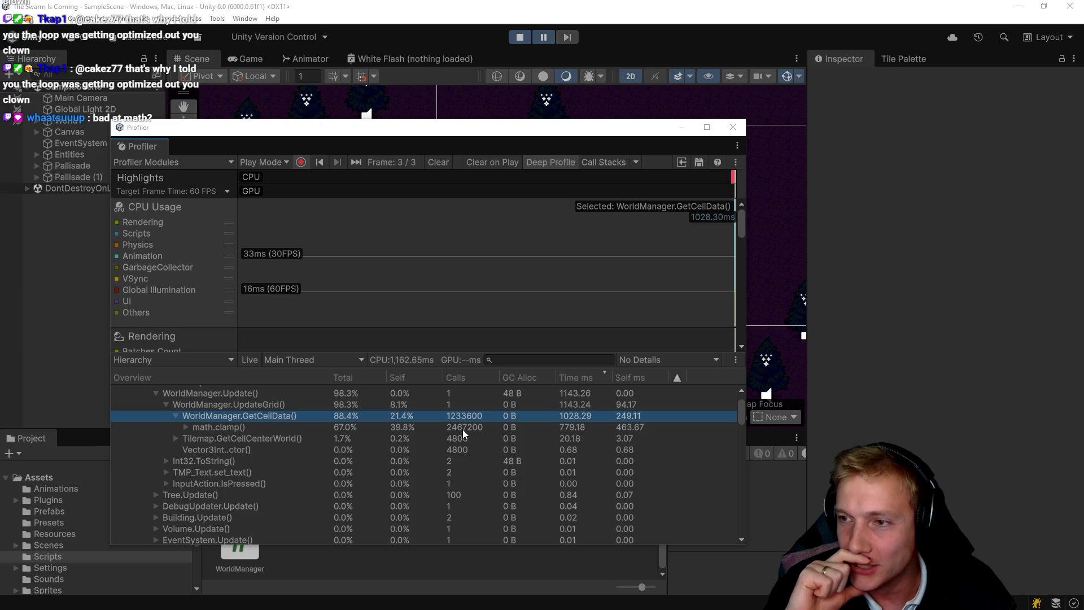
{"action": "key", "text": "alt+Tab"}
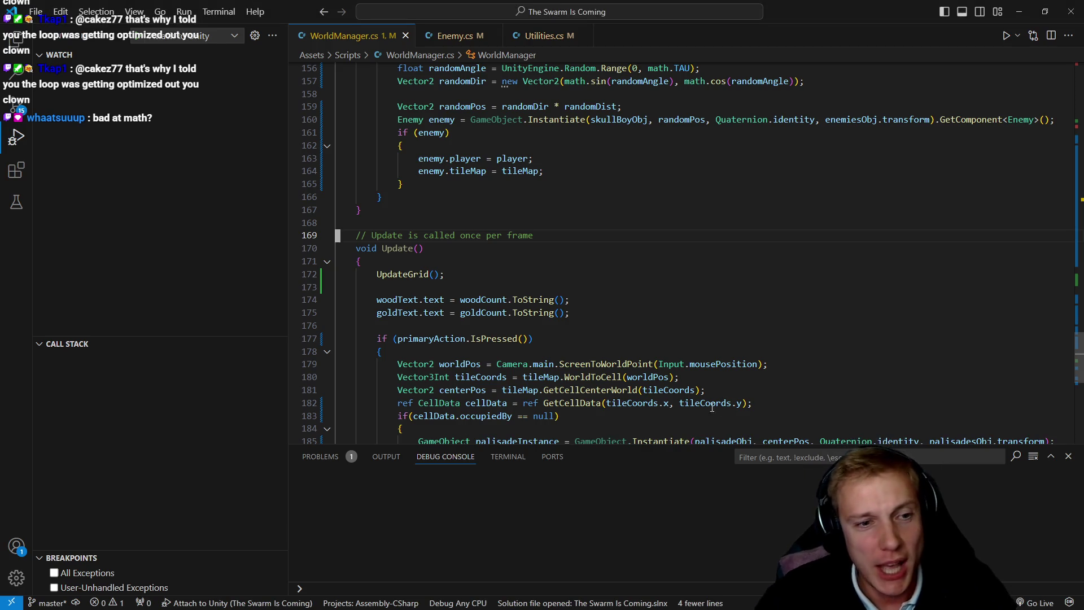
Step: Scroll WorldManager.cs up to UpdateGrid() and check the value of MAX_GRID_COLS
{"action": "scroll", "coordinate": [651, 137], "scroll_direction": "up", "scroll_amount": 10}
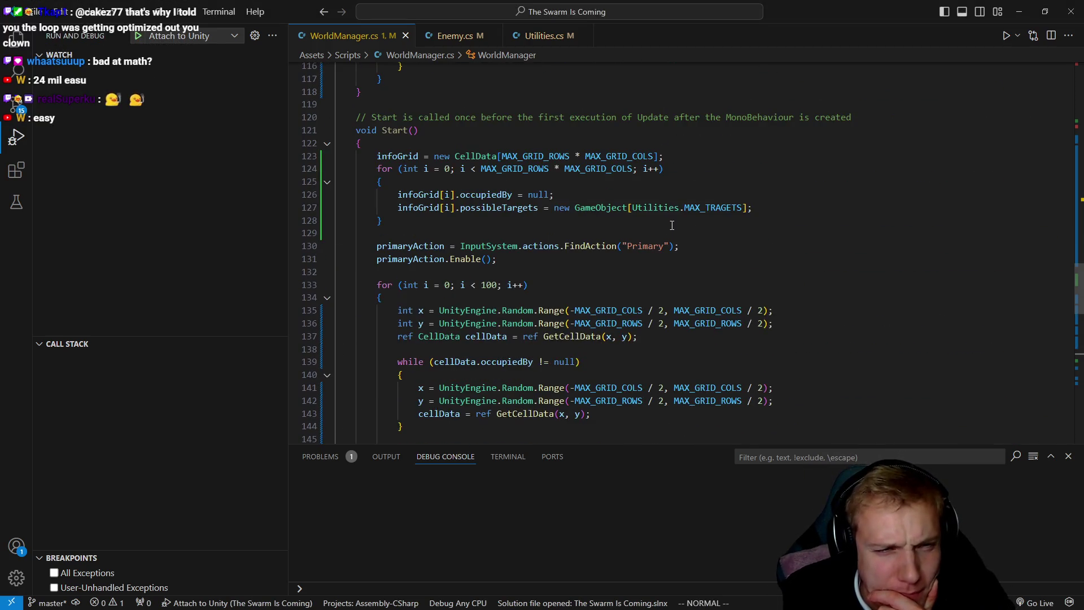
{"action": "scroll", "coordinate": [667, 231], "scroll_direction": "up", "scroll_amount": 5}
{"action": "scroll", "coordinate": [667, 231], "scroll_direction": "up", "scroll_amount": 8}
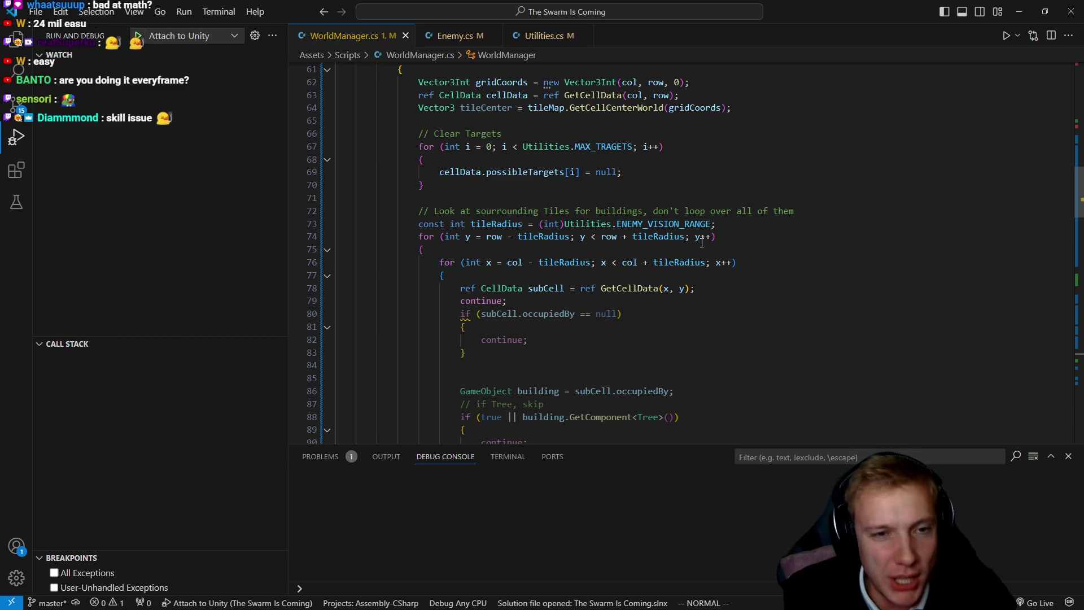
{"action": "scroll", "coordinate": [702, 242], "scroll_direction": "up", "scroll_amount": 4}
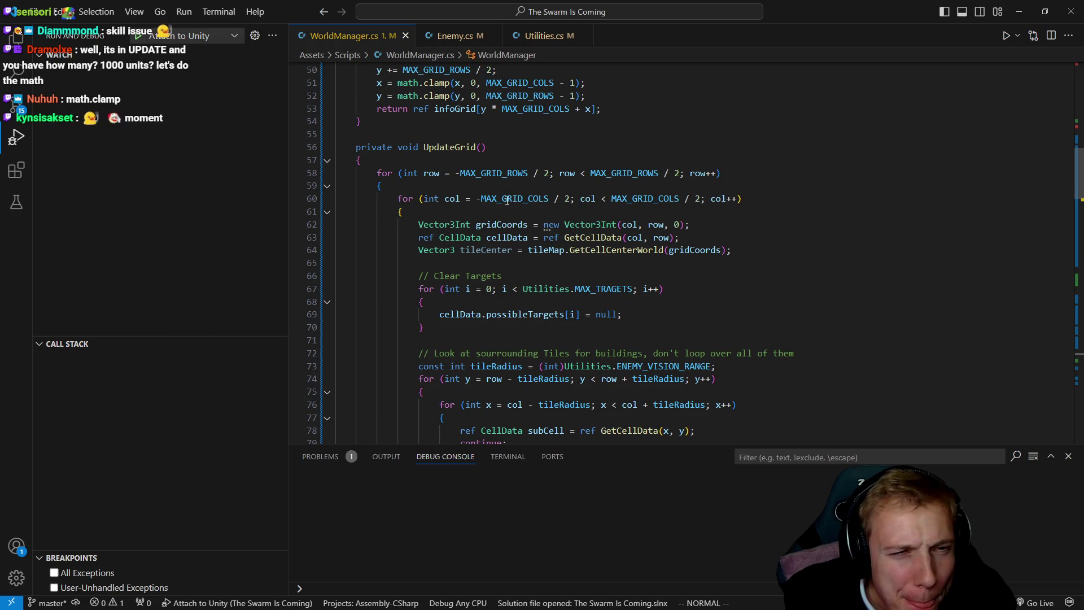
{"action": "mouse_move", "coordinate": [506, 201]}
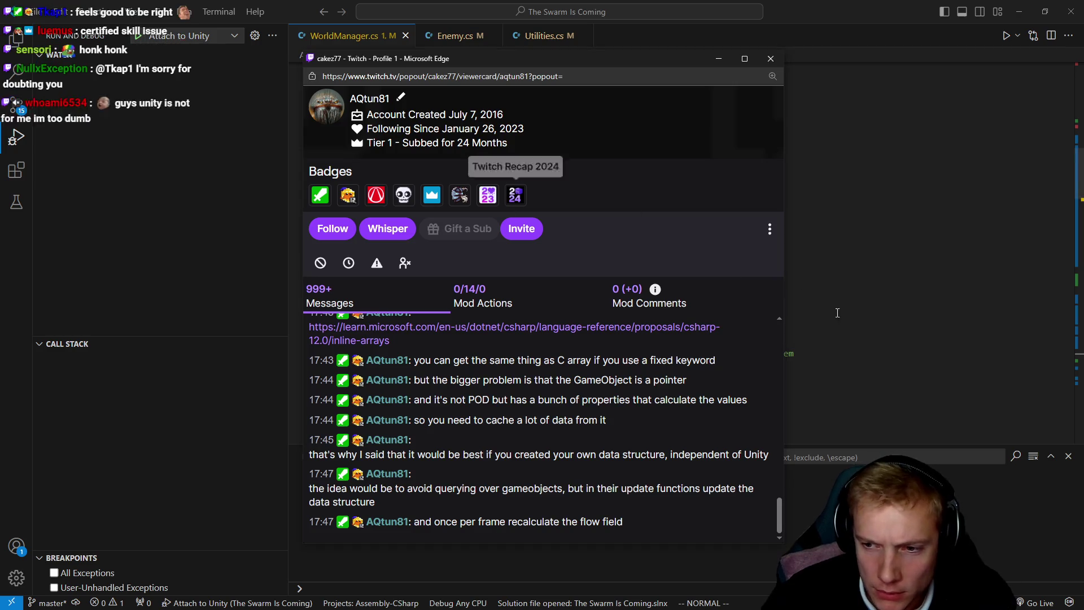
{"action": "left_click", "coordinate": [900, 342]}
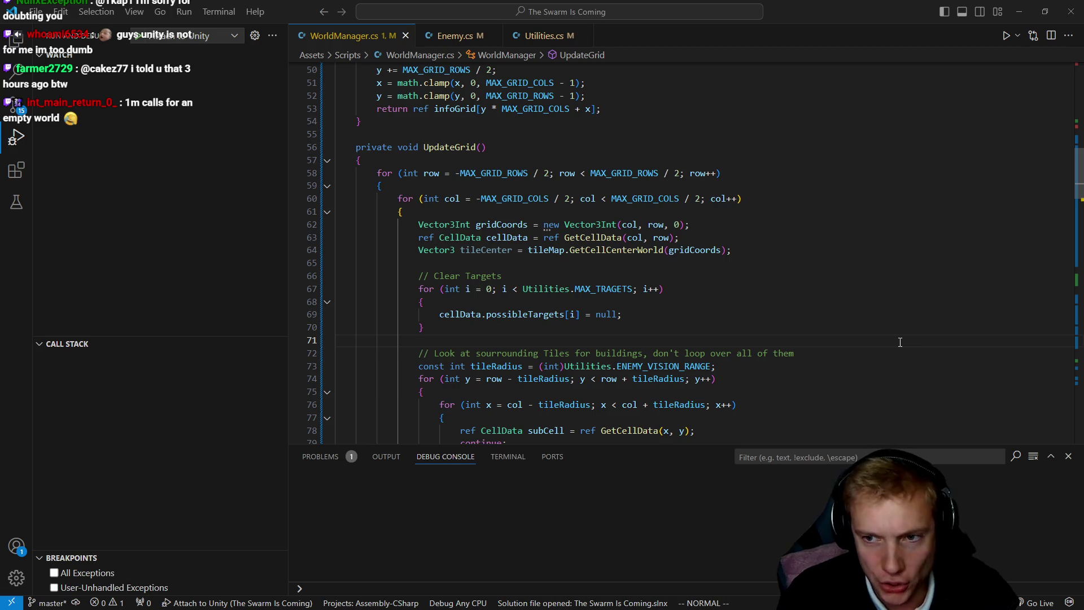
Step: Close the stray File Explorer window and launch Windows Calculator
{"action": "key", "text": "alt+Tab"}
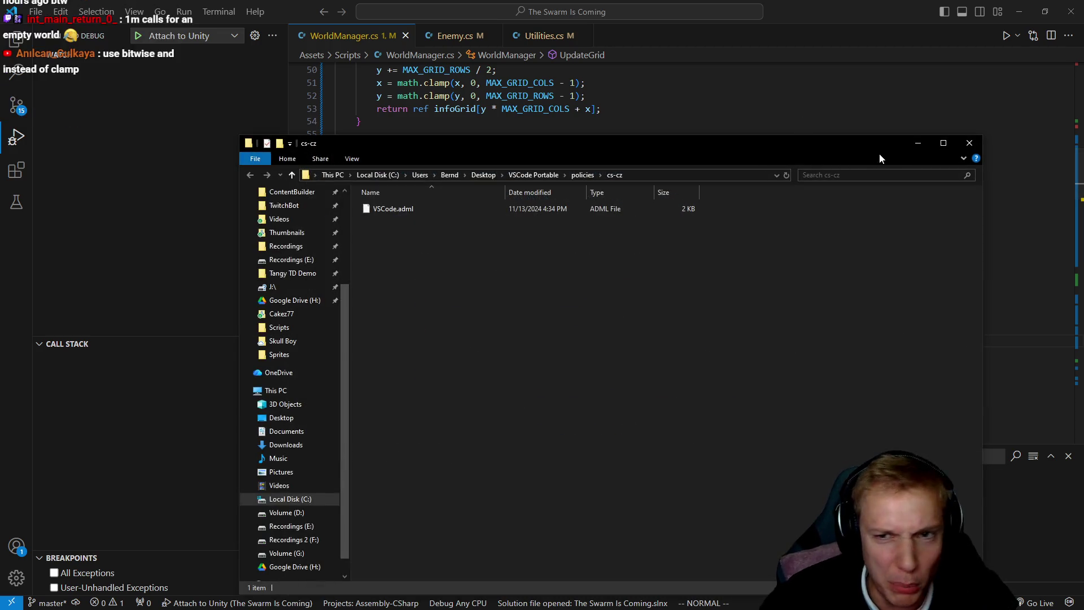
{"action": "left_click", "coordinate": [968, 144]}
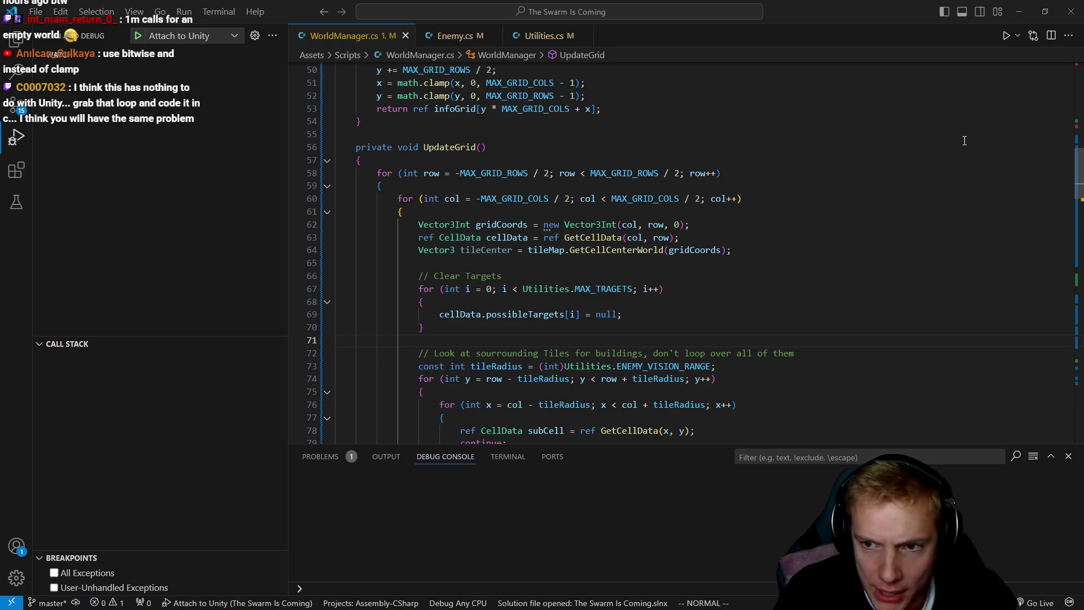
{"action": "key", "text": "XF86Calculator"}
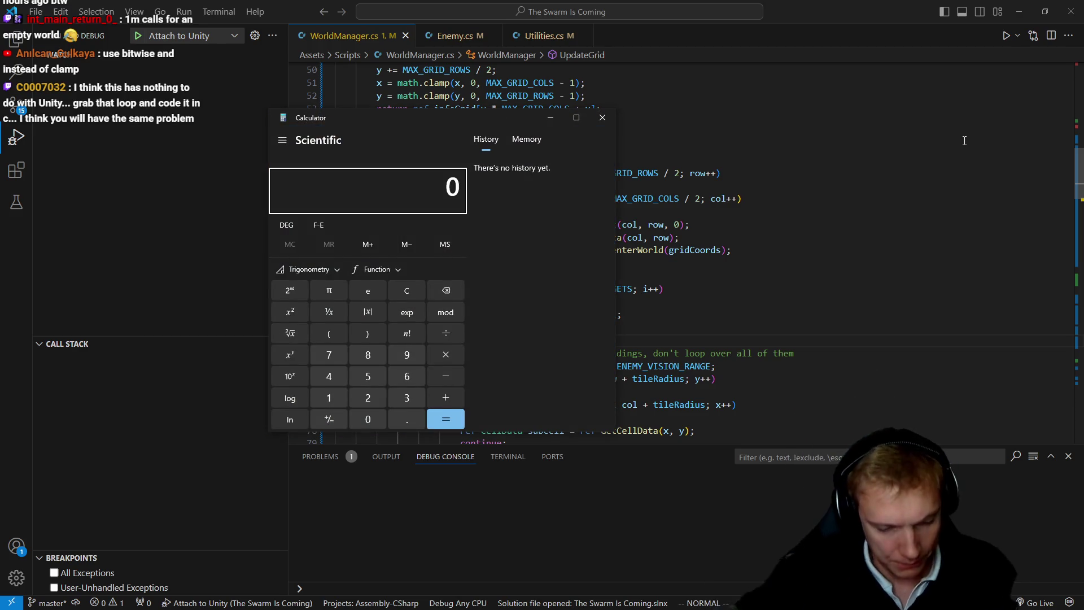
Step: Compute 80 × 60 = 4,800, move Calculator aside, and select loop headers on lines 58–61
{"action": "type", "text": "80 × "}
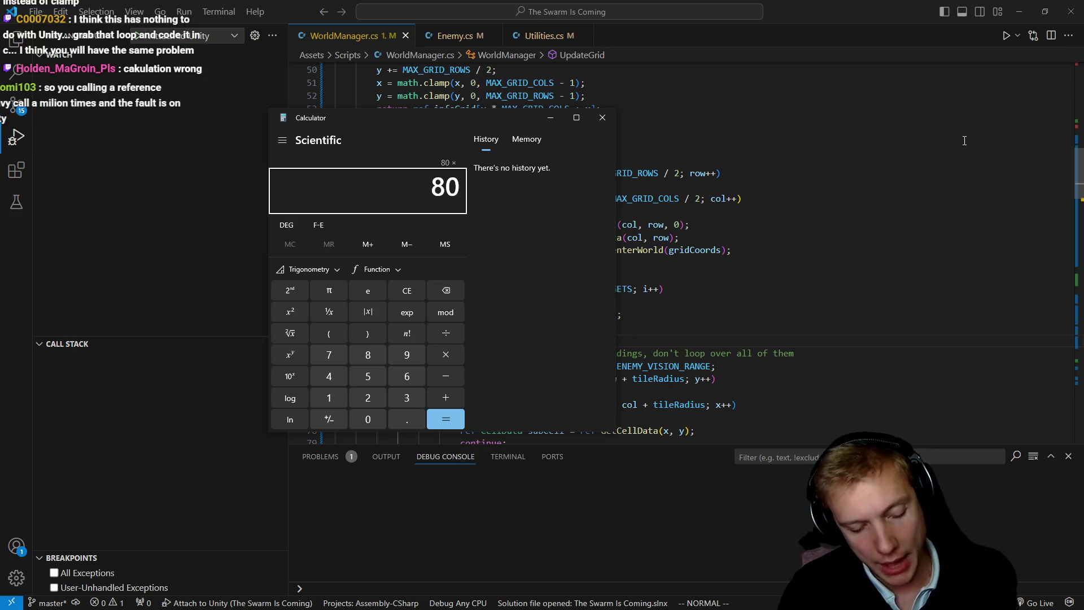
{"action": "type", "text": "60"}
{"action": "key", "text": "Return"}
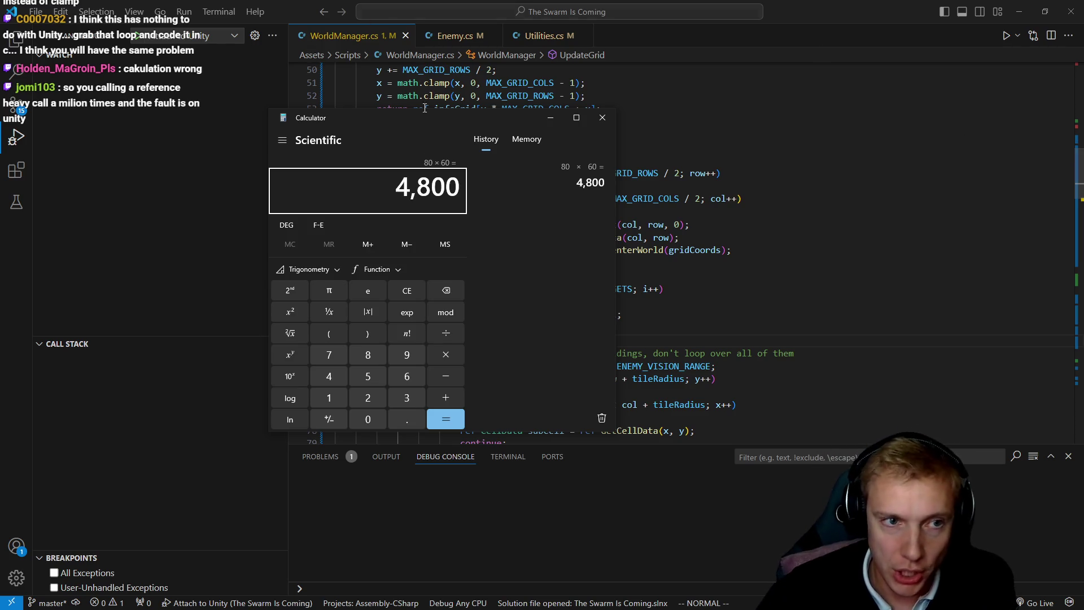
{"action": "left_click_drag", "start_coordinate": [409, 115], "coordinate": [568, 585]}
{"action": "left_click_drag", "start_coordinate": [377, 173], "coordinate": [431, 212]}
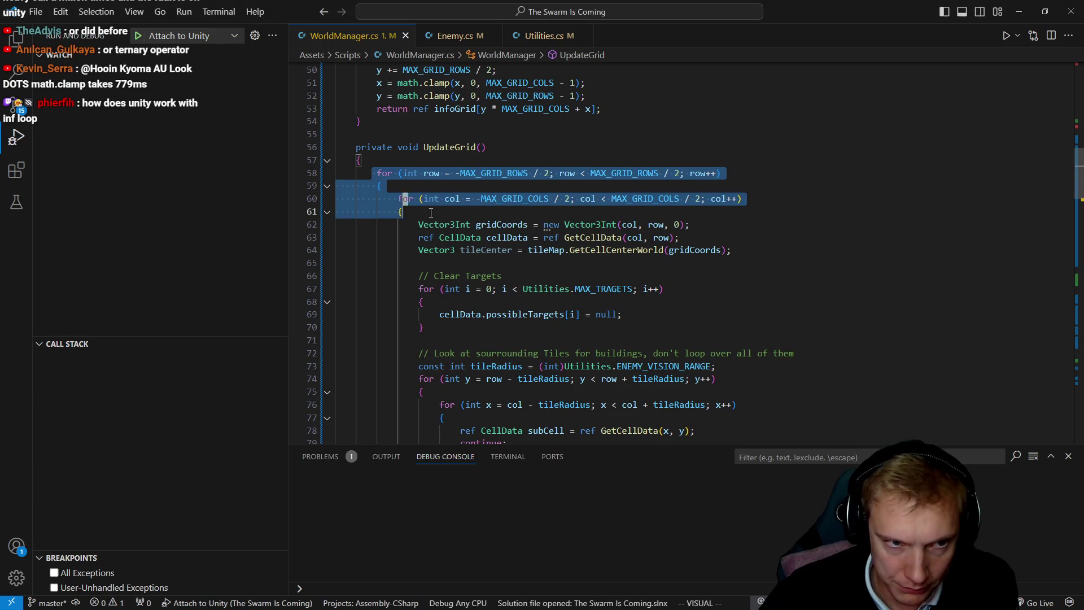
Step: Trace tileRadius in the neighbourhood loop to ENEMY_VISION_RANGE = 8 in Utilities.cs
{"action": "key", "text": "Escape"}
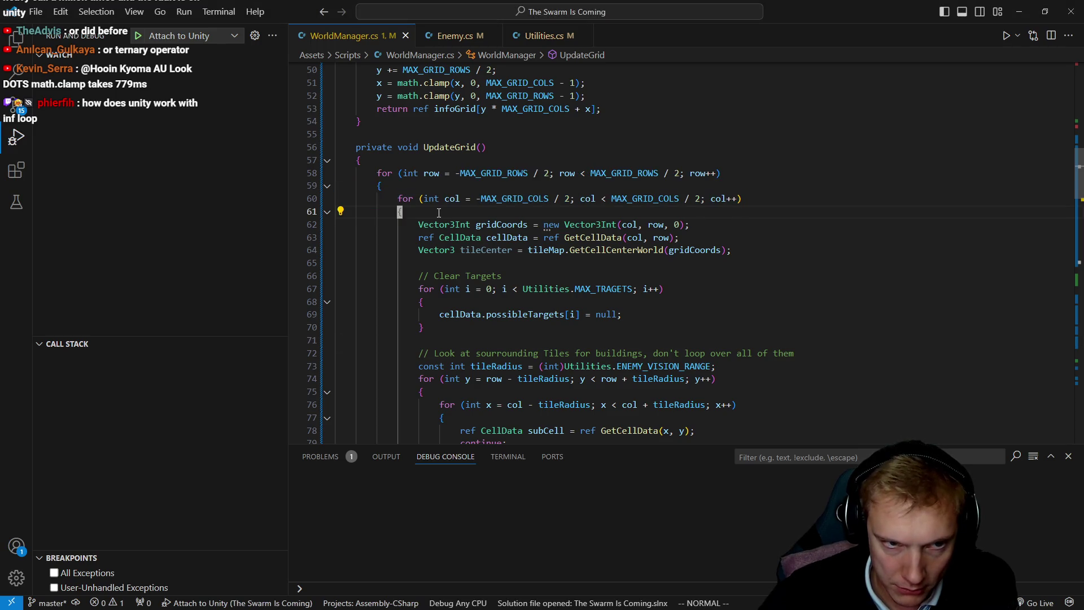
{"action": "scroll", "coordinate": [435, 213], "scroll_direction": "down", "scroll_amount": 4}
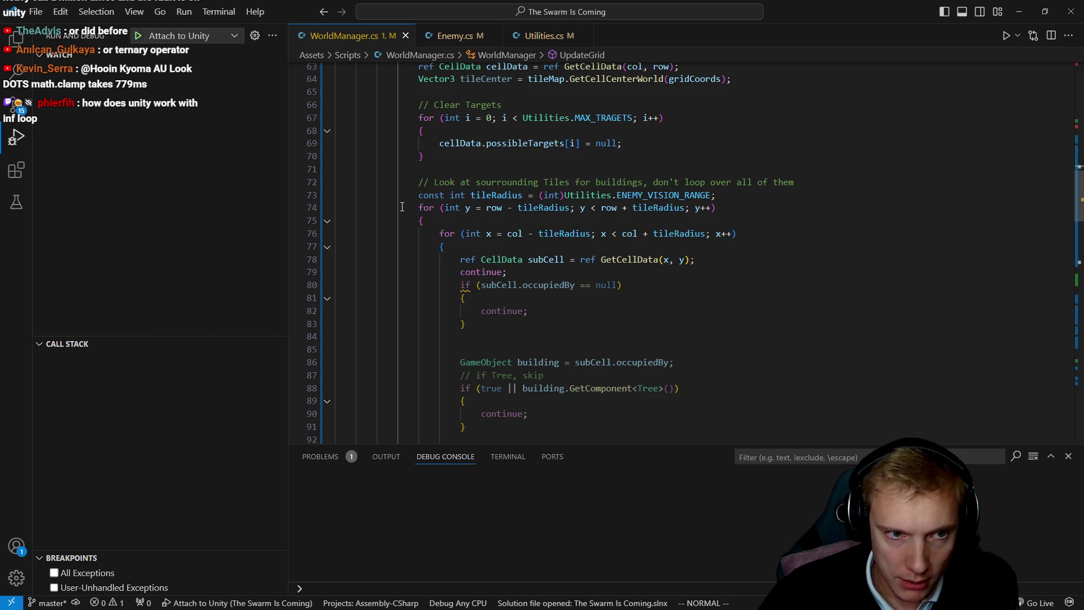
{"action": "left_click_drag", "start_coordinate": [418, 208], "coordinate": [480, 243]}
{"action": "left_click", "coordinate": [491, 257]}
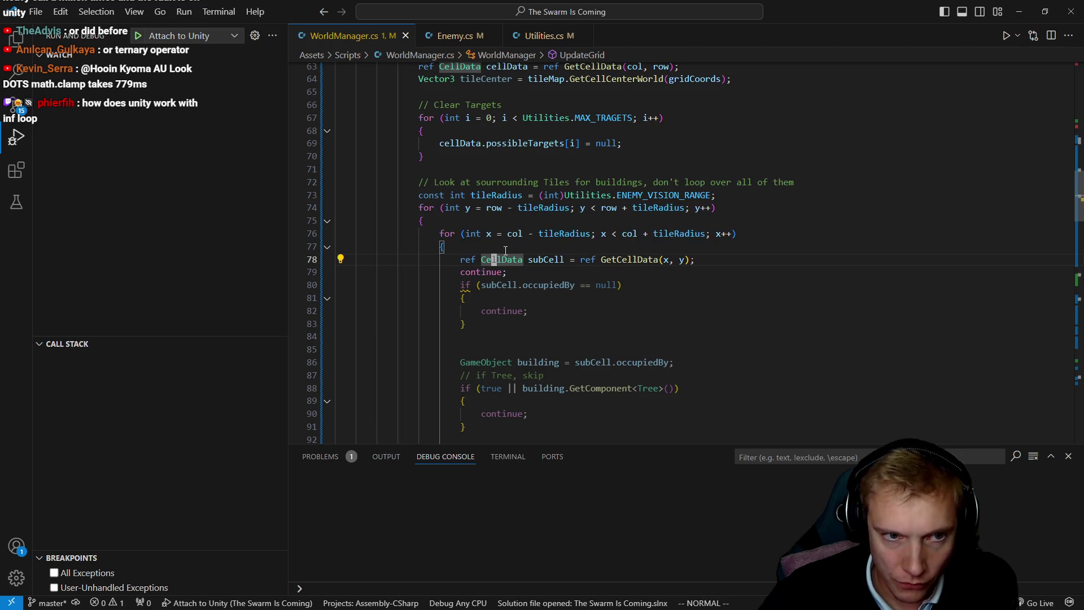
{"action": "left_click", "coordinate": [549, 209]}
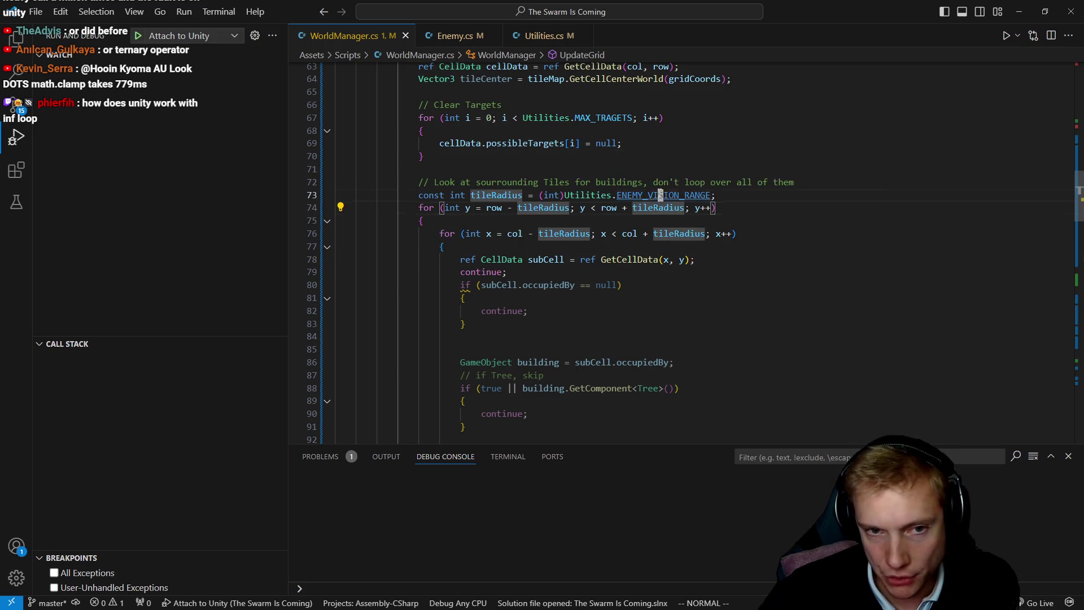
{"action": "left_click", "coordinate": [659, 195], "text": "ctrl"}
{"action": "left_click_drag", "start_coordinate": [569, 277], "coordinate": [545, 275]}
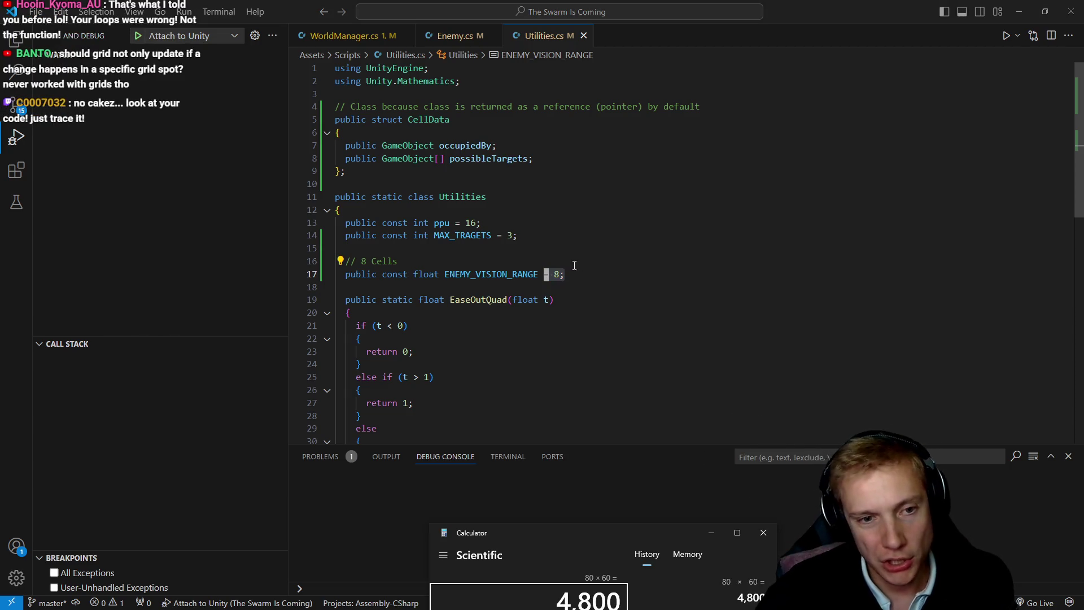
Step: Compute 64 × 4800 = 307,200 in Calculator, then return to WorldManager.cs
{"action": "mouse_move", "coordinate": [595, 529]}
{"action": "left_mouse_down"}
{"action": "mouse_move", "coordinate": [401, 139]}
{"action": "mouse_move", "coordinate": [439, 117]}
{"action": "left_mouse_up"}
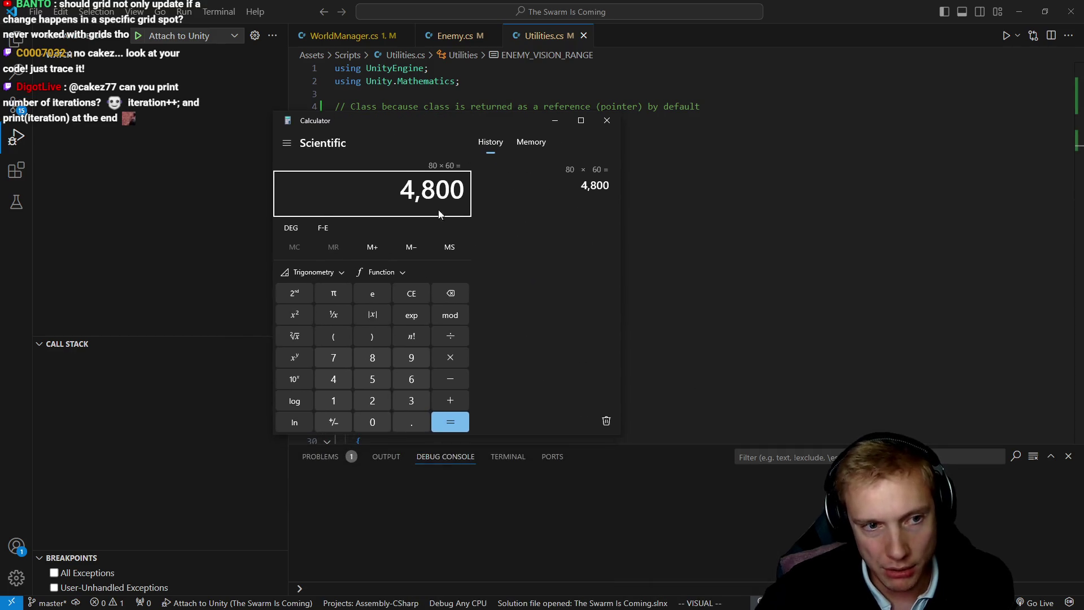
{"action": "left_click", "coordinate": [412, 380]}
{"action": "left_click", "coordinate": [333, 379]}
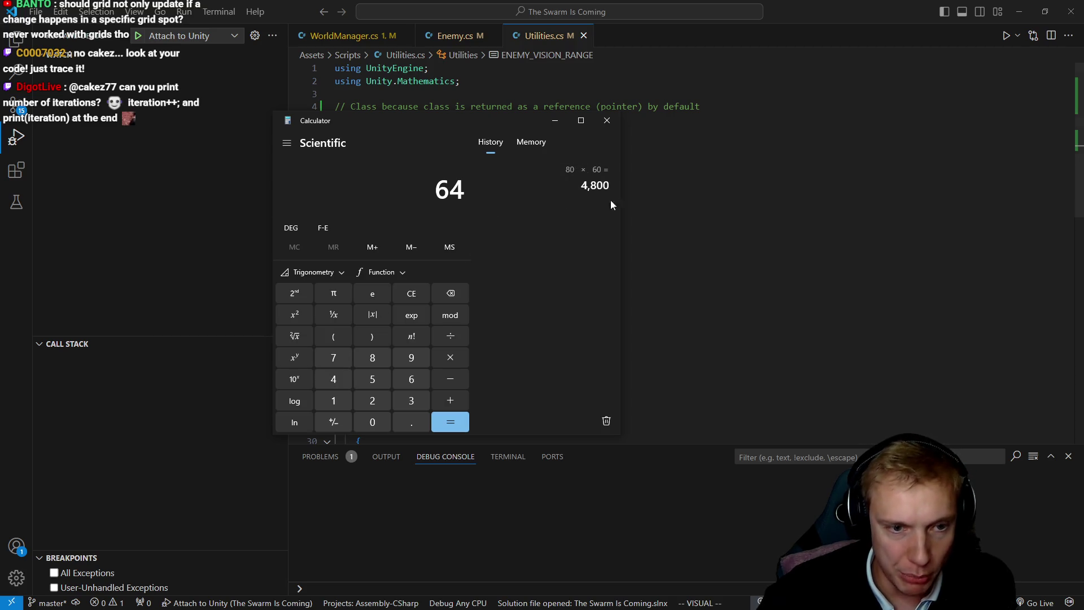
{"action": "left_click", "coordinate": [333, 379]}
{"action": "left_click", "coordinate": [372, 358]}
{"action": "left_click", "coordinate": [372, 421]}
{"action": "left_click", "coordinate": [372, 422]}
{"action": "left_click", "coordinate": [450, 422]}
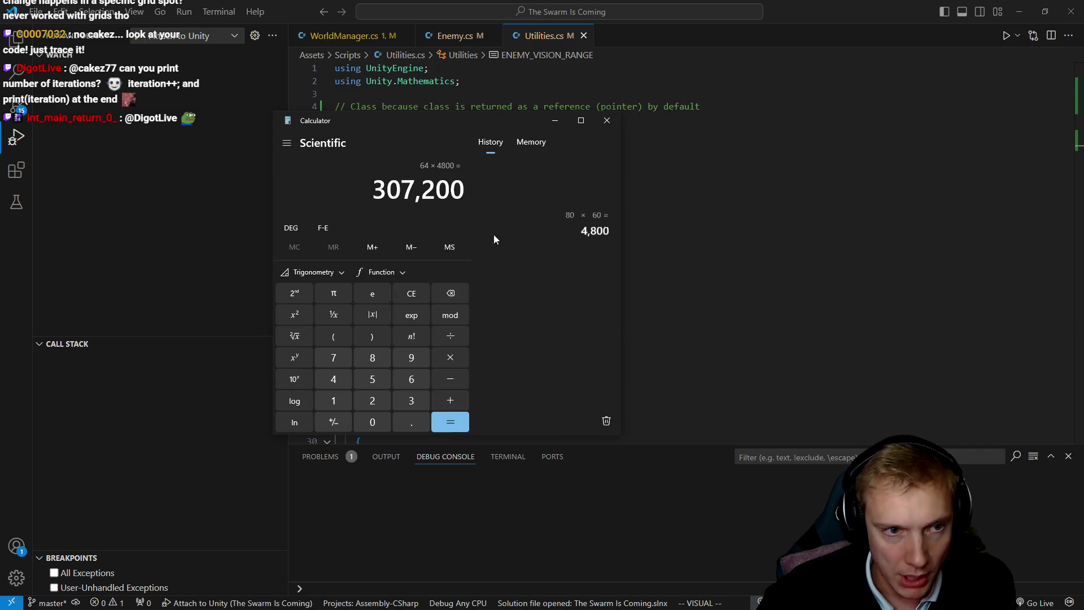
{"action": "double_click", "coordinate": [373, 190]}
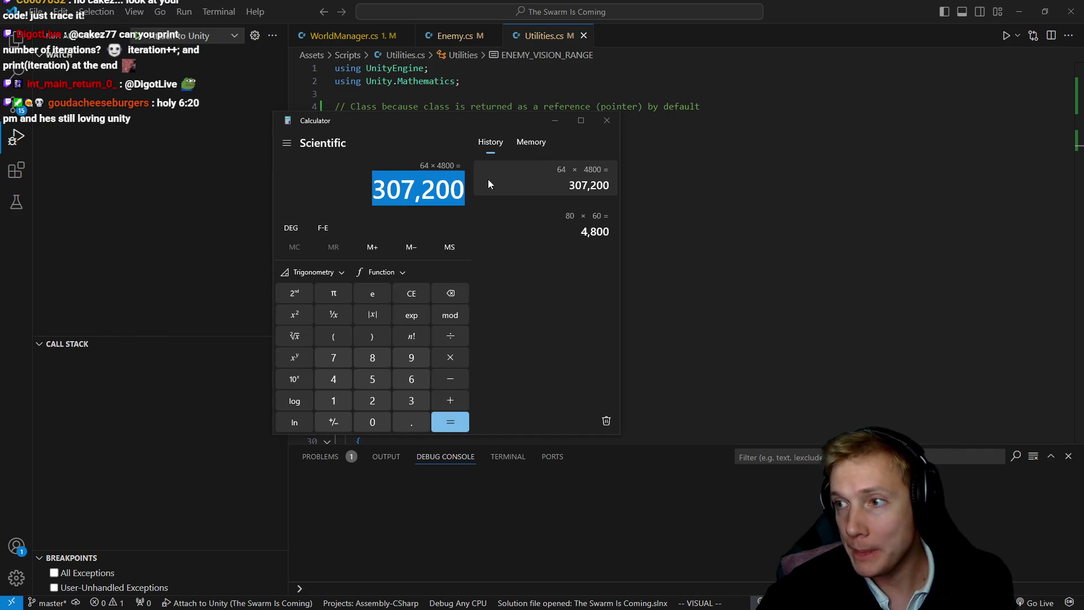
{"action": "key", "text": "alt+Tab"}
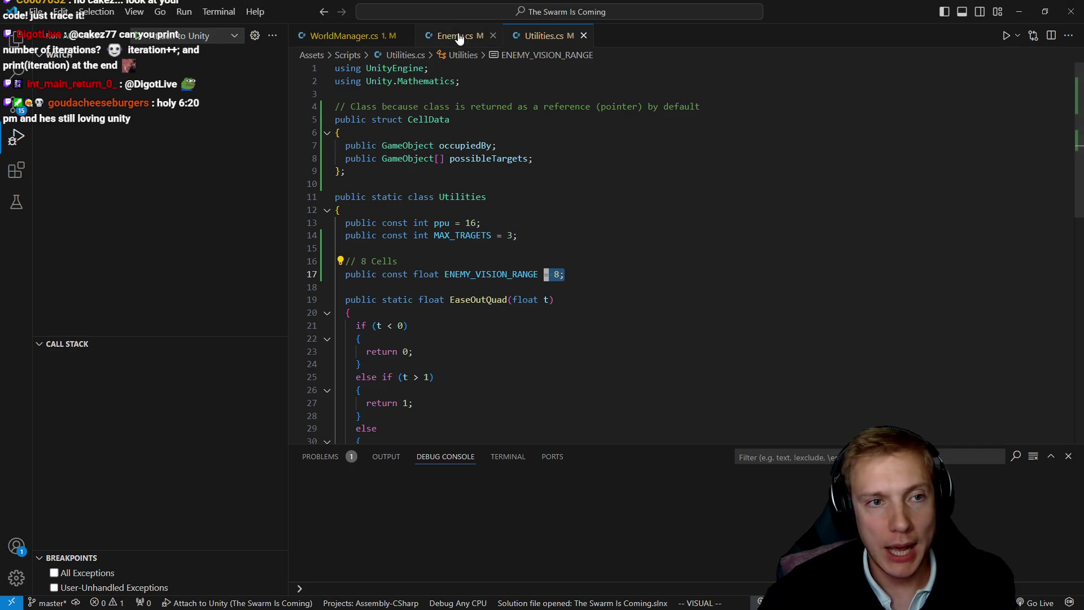
{"action": "left_click", "coordinate": [328, 39]}
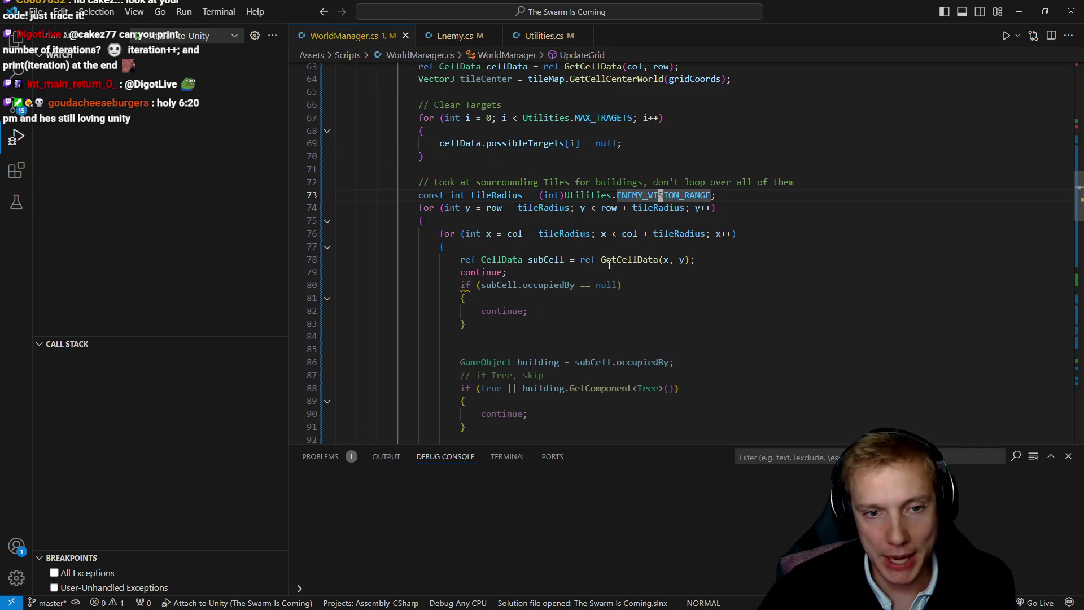
Step: Select the GetCellData call and continue line (78–79), then bring Calculator forward
{"action": "left_click_drag", "start_coordinate": [578, 259], "coordinate": [723, 269]}
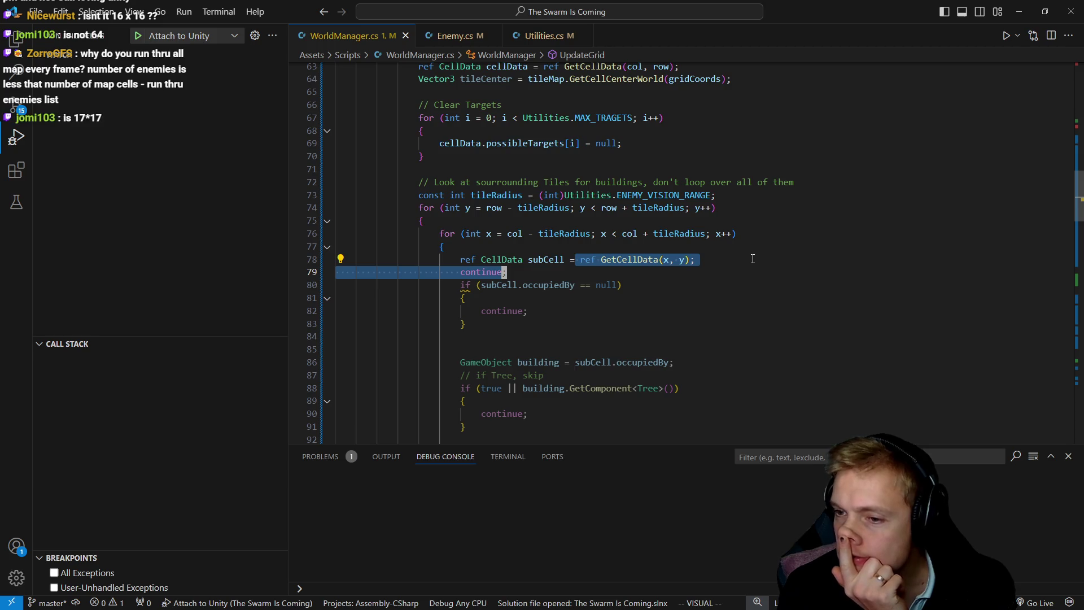
{"action": "key", "text": "alt+Tab"}
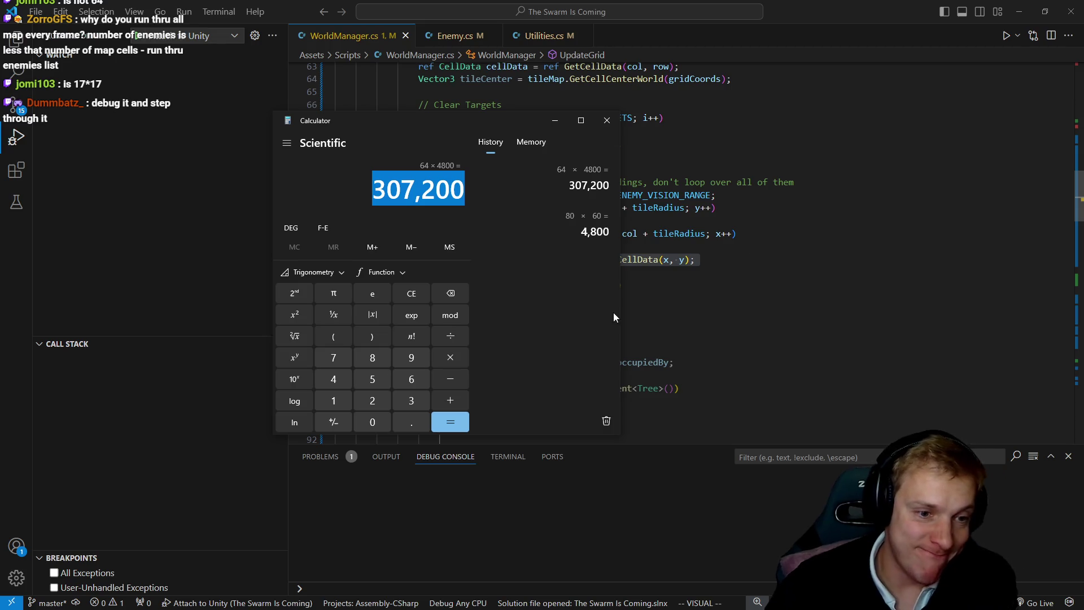
Step: Clear the calculator and compute 16 × 16 = 256
{"action": "key", "text": "Escape"}
{"action": "left_click", "coordinate": [347, 395]}
{"action": "left_click", "coordinate": [404, 380]}
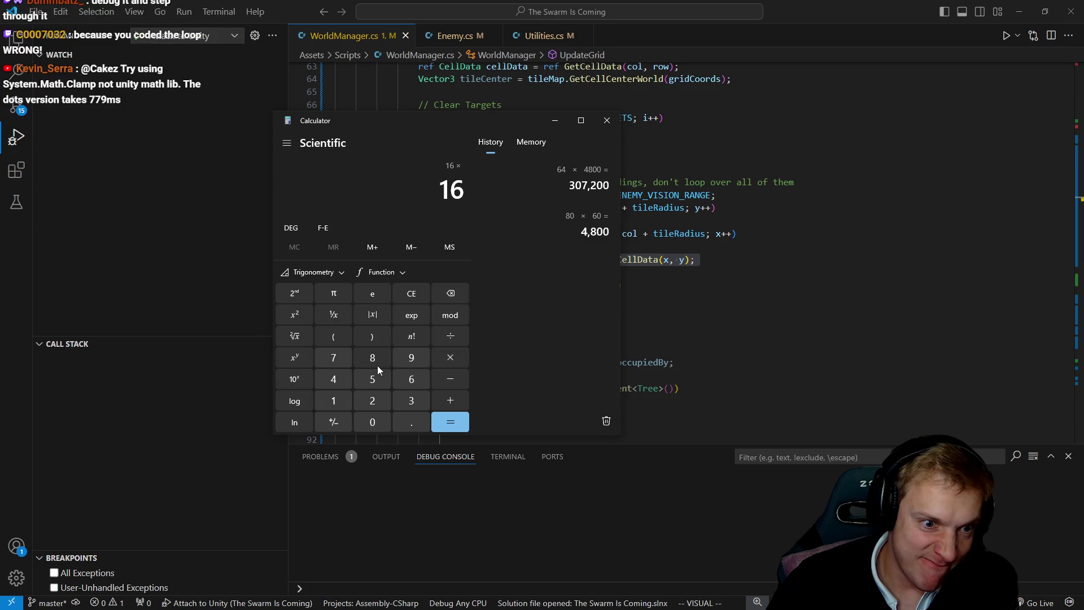
{"action": "left_click", "coordinate": [333, 400]}
{"action": "left_click", "coordinate": [414, 377]}
{"action": "left_click", "coordinate": [456, 415]}
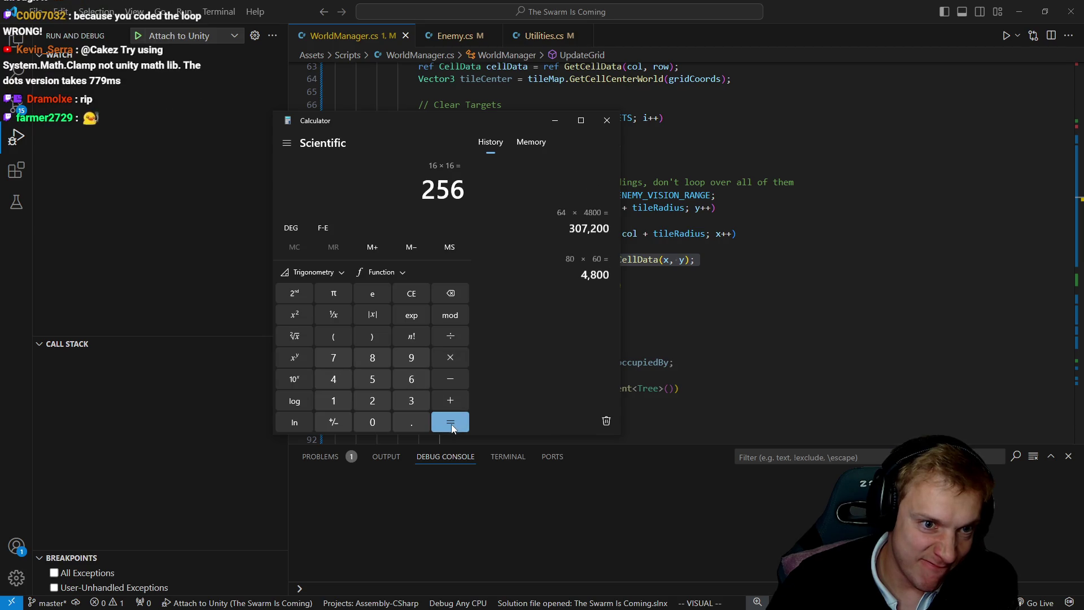
Step: Multiply 256 by 4800 in the calculator
{"action": "left_click", "coordinate": [341, 375]}
{"action": "left_click", "coordinate": [365, 360]}
{"action": "left_click", "coordinate": [368, 425]}
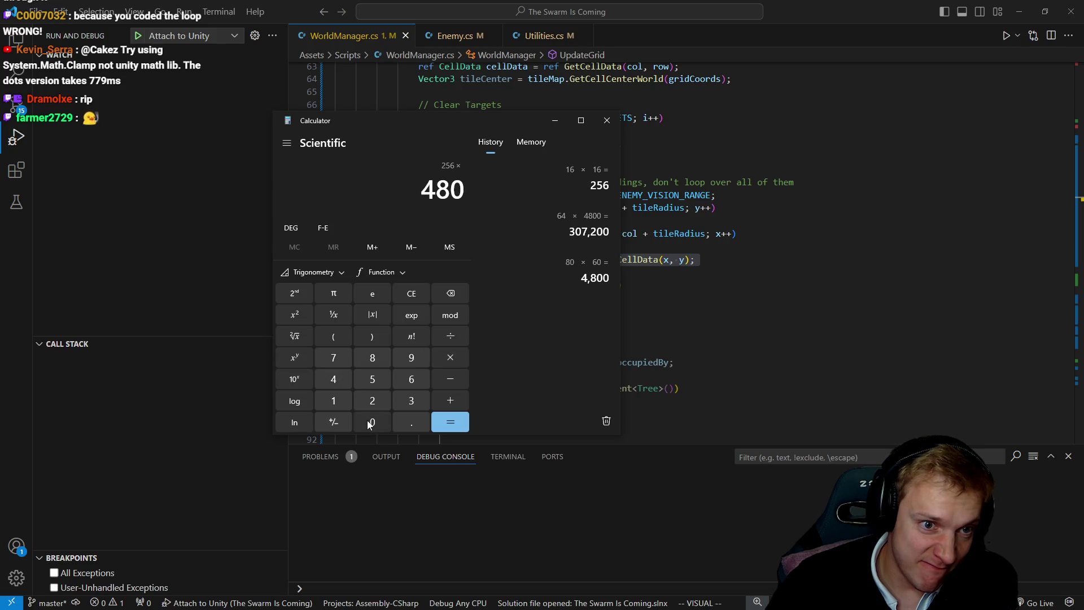
{"action": "left_click", "coordinate": [370, 423]}
{"action": "left_click", "coordinate": [452, 422]}
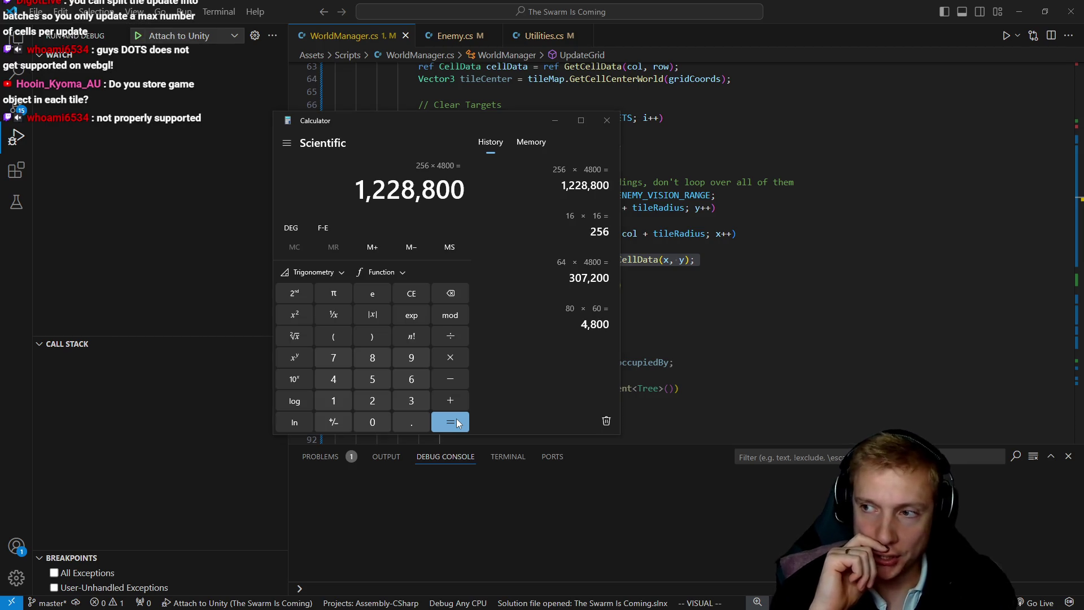
Step: Switch from Calculator to the Excalidraw whiteboard with the red outlined diagram
{"action": "key", "text": "alt+Tab"}
Step: Sketch the red grid outline and four horizontal row lines across it
{"action": "scroll", "coordinate": [658, 283], "scroll_direction": "right", "scroll_amount": 10}
{"action": "mouse_move", "coordinate": [395, 133]}
{"action": "left_mouse_down"}
{"action": "mouse_move", "coordinate": [389, 477]}
{"action": "mouse_move", "coordinate": [997, 218]}
{"action": "mouse_move", "coordinate": [439, 136]}
{"action": "left_mouse_up"}
{"action": "left_click_drag", "start_coordinate": [412, 196], "coordinate": [969, 236]}
{"action": "left_click_drag", "start_coordinate": [434, 261], "coordinate": [935, 277]}
{"action": "left_click_drag", "start_coordinate": [436, 314], "coordinate": [932, 349]}
{"action": "left_click_drag", "start_coordinate": [410, 384], "coordinate": [952, 403]}
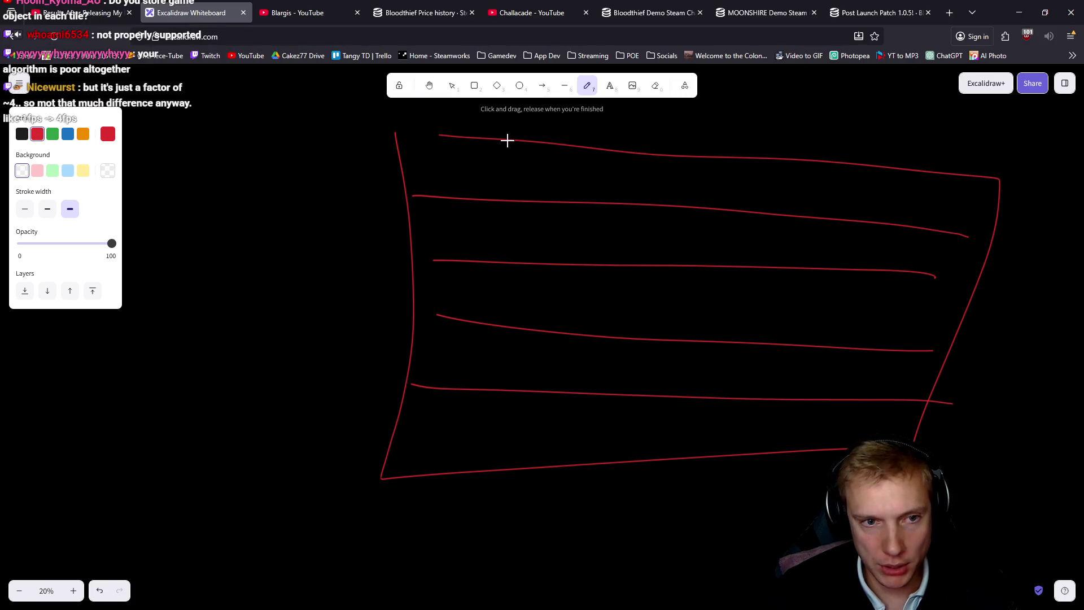
Step: Draw nine red column lines down the grid and sketch small loops in its top-left cell
{"action": "left_click_drag", "start_coordinate": [462, 133], "coordinate": [446, 461]}
{"action": "left_click_drag", "start_coordinate": [525, 138], "coordinate": [479, 473]}
{"action": "mouse_move", "coordinate": [585, 144]}
{"action": "left_mouse_down"}
{"action": "mouse_move", "coordinate": [564, 392]}
{"action": "mouse_move", "coordinate": [546, 446]}
{"action": "left_mouse_up"}
{"action": "left_click_drag", "start_coordinate": [636, 152], "coordinate": [605, 476]}
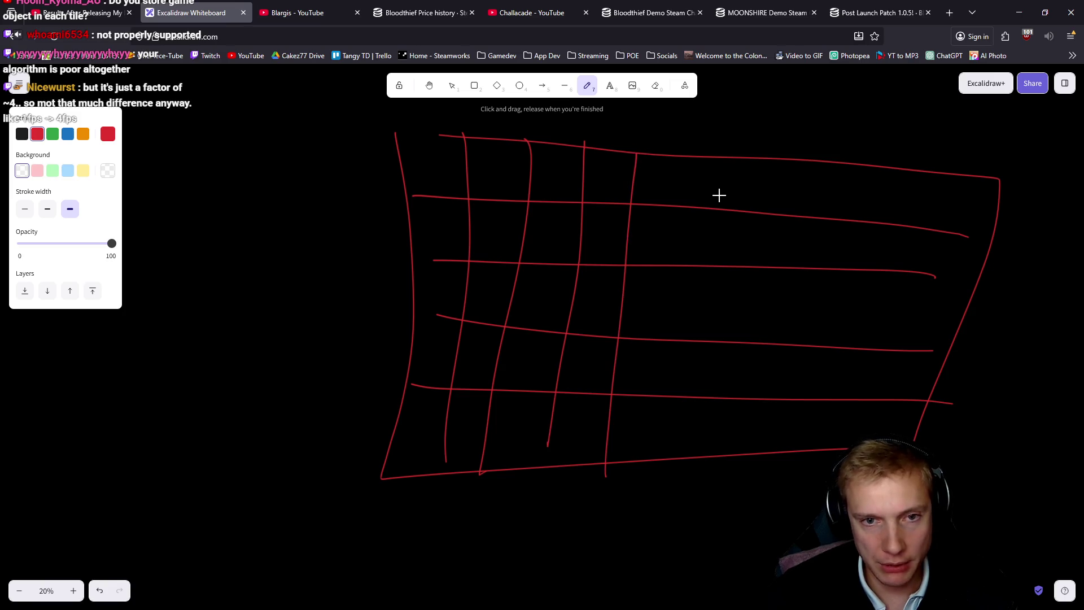
{"action": "left_click_drag", "start_coordinate": [686, 157], "coordinate": [681, 412]}
{"action": "left_click_drag", "start_coordinate": [737, 148], "coordinate": [731, 437]}
{"action": "left_click_drag", "start_coordinate": [795, 161], "coordinate": [763, 403]}
{"action": "left_click_drag", "start_coordinate": [851, 178], "coordinate": [804, 488]}
{"action": "left_click_drag", "start_coordinate": [909, 169], "coordinate": [873, 424]}
{"action": "mouse_move", "coordinate": [411, 140]}
{"action": "left_mouse_down"}
{"action": "mouse_move", "coordinate": [449, 151]}
{"action": "mouse_move", "coordinate": [414, 176]}
{"action": "mouse_move", "coordinate": [448, 168]}
{"action": "mouse_move", "coordinate": [438, 162]}
{"action": "left_mouse_up"}
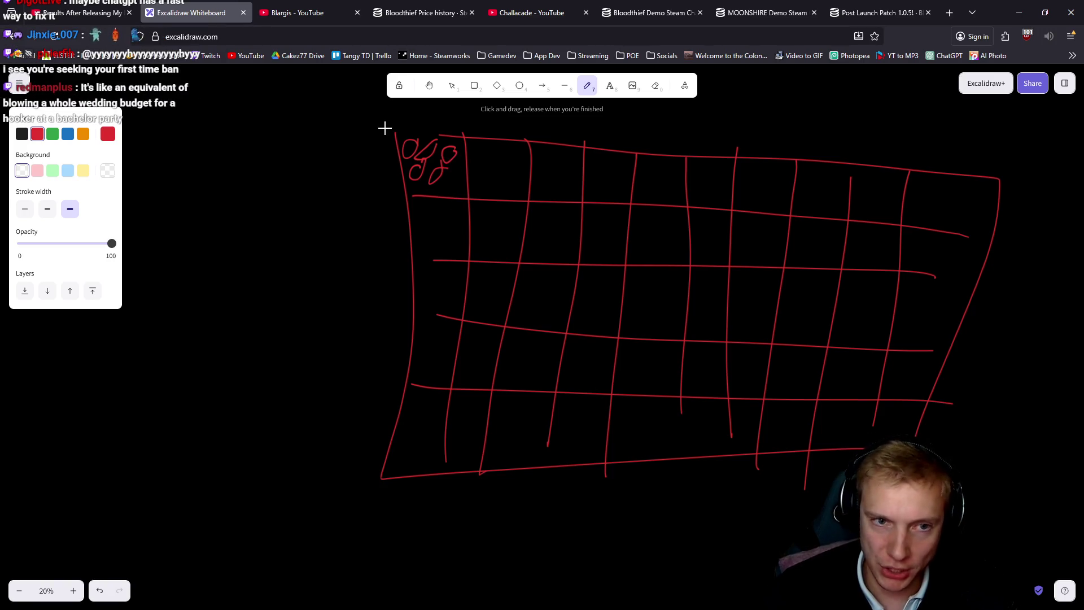
{"action": "scroll", "coordinate": [426, 278], "scroll_direction": "up", "scroll_amount": 4}
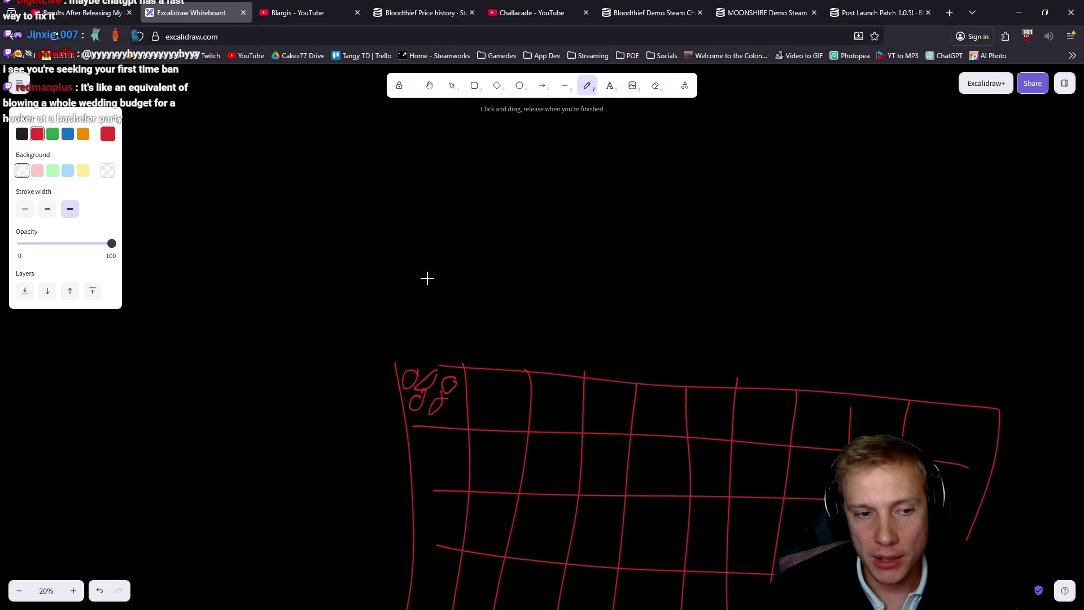
Step: In green, draw a line from the top-left cell to a box with a bracketed square, arrow and marks
{"action": "scroll", "coordinate": [426, 226], "scroll_direction": "down", "scroll_amount": 3}
{"action": "left_click", "coordinate": [53, 134]}
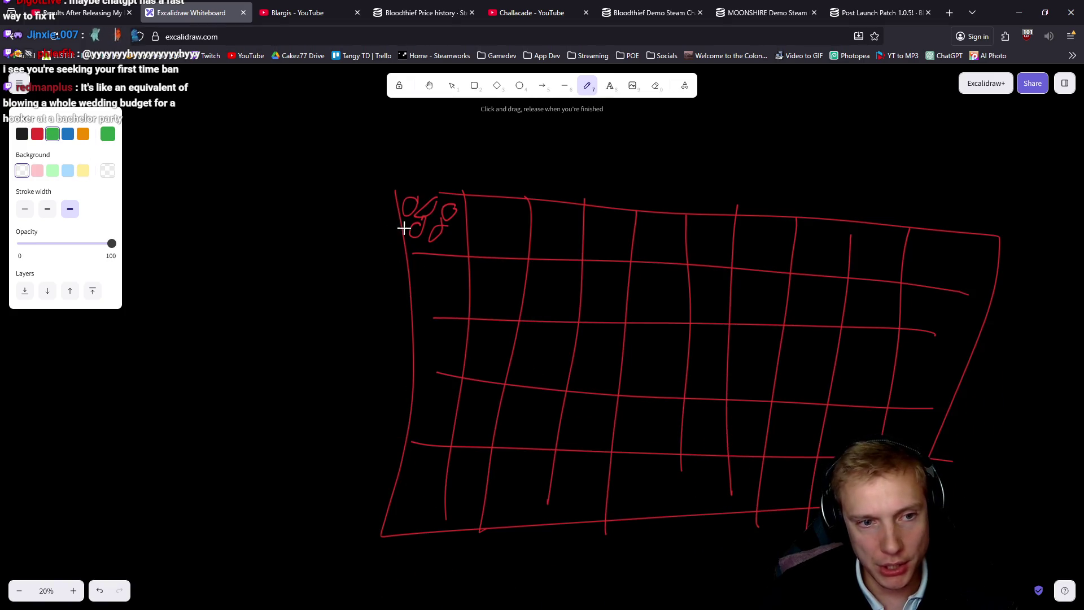
{"action": "mouse_move", "coordinate": [444, 246]}
{"action": "left_mouse_down"}
{"action": "mouse_move", "coordinate": [356, 244]}
{"action": "mouse_move", "coordinate": [171, 175]}
{"action": "mouse_move", "coordinate": [192, 380]}
{"action": "mouse_move", "coordinate": [350, 247]}
{"action": "left_mouse_up"}
{"action": "mouse_move", "coordinate": [227, 249]}
{"action": "left_mouse_down"}
{"action": "mouse_move", "coordinate": [213, 249]}
{"action": "mouse_move", "coordinate": [232, 284]}
{"action": "mouse_move", "coordinate": [259, 247]}
{"action": "mouse_move", "coordinate": [241, 284]}
{"action": "mouse_move", "coordinate": [302, 287]}
{"action": "left_mouse_up"}
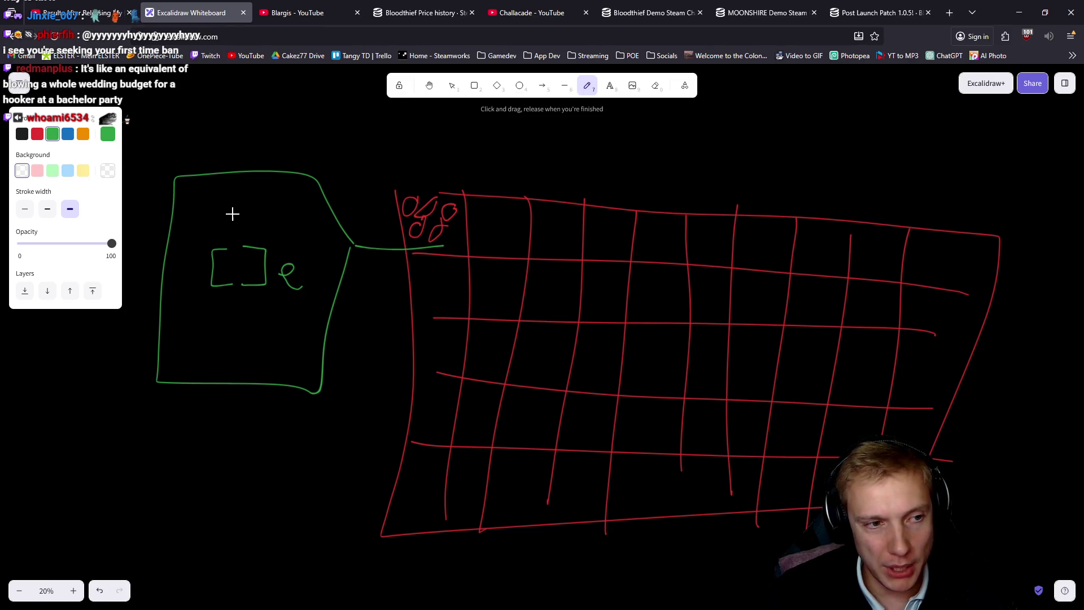
{"action": "mouse_move", "coordinate": [224, 193]}
{"action": "left_mouse_down"}
{"action": "mouse_move", "coordinate": [259, 225]}
{"action": "mouse_move", "coordinate": [254, 209]}
{"action": "left_mouse_up"}
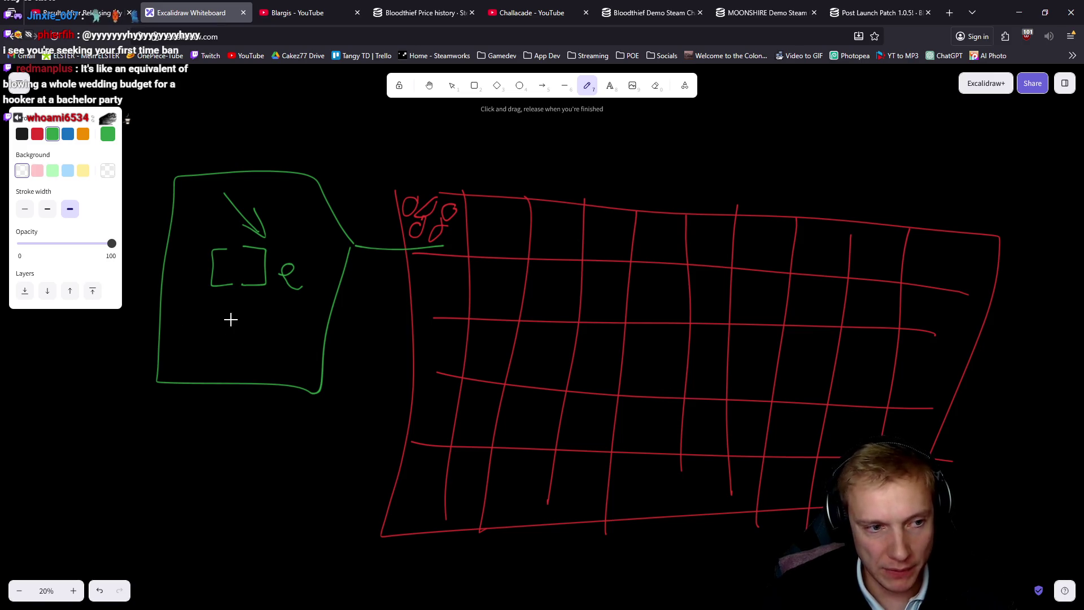
{"action": "left_click", "coordinate": [270, 337]}
{"action": "left_click_drag", "start_coordinate": [221, 337], "coordinate": [249, 348]}
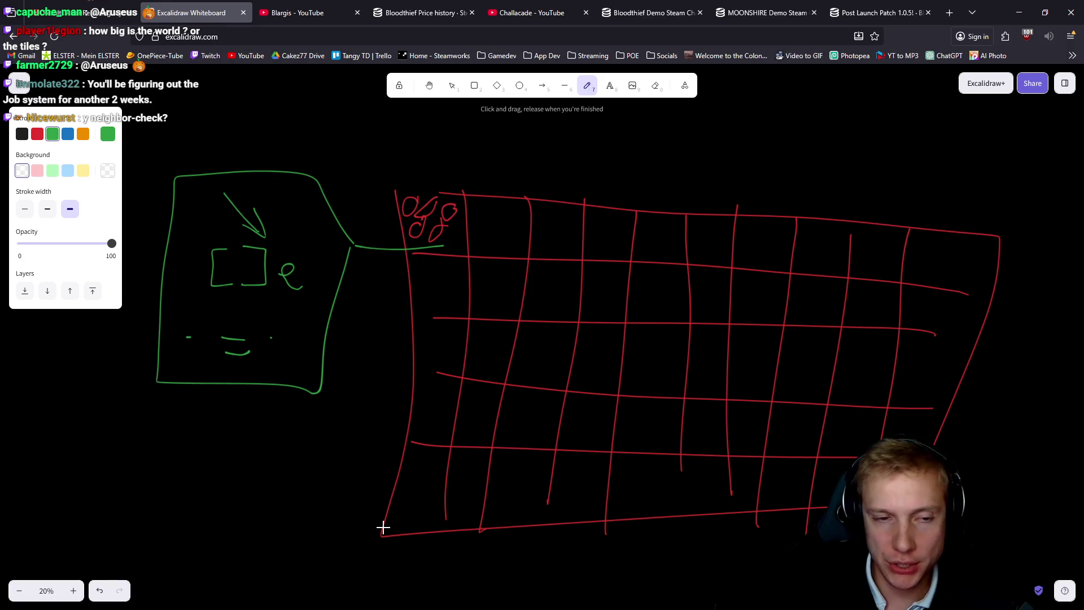
Step: Pan the Excalidraw canvas to the right
{"action": "scroll", "coordinate": [619, 281], "scroll_direction": "right", "scroll_amount": 2}
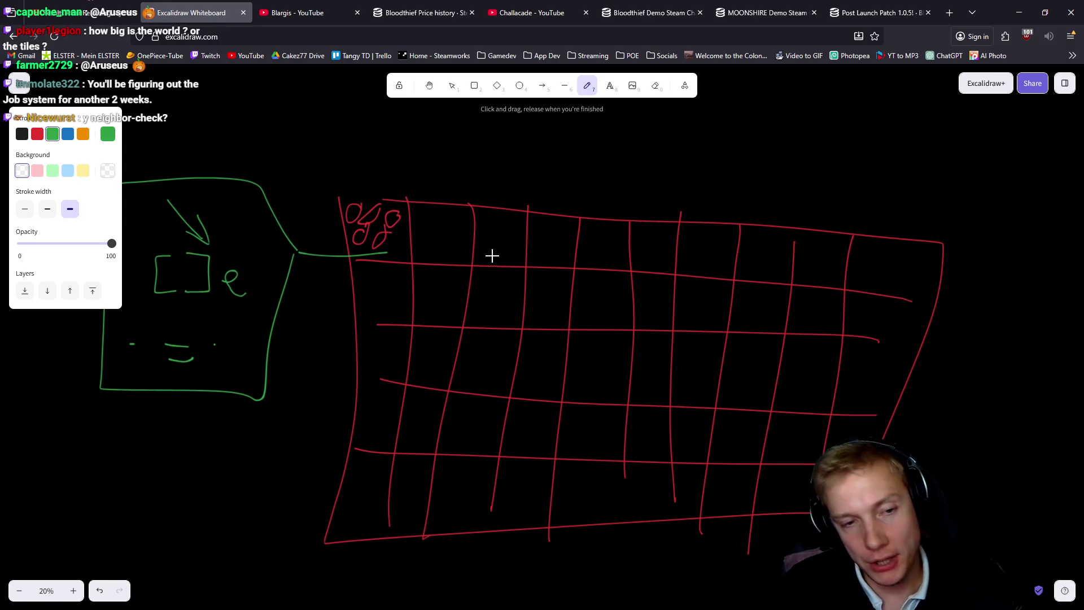
Step: Bring the grid's top-left corner into view and draw a green X at the green line's end
{"action": "scroll", "coordinate": [466, 232], "scroll_direction": "up", "scroll_amount": 5}
{"action": "scroll", "coordinate": [467, 232], "scroll_direction": "down", "scroll_amount": 3}
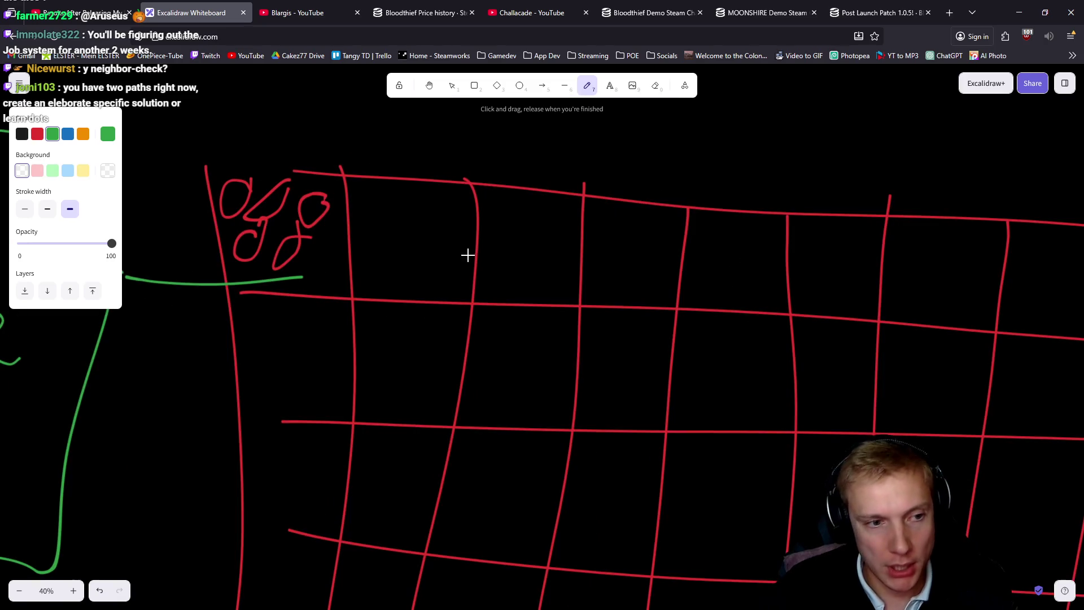
{"action": "left_click_drag", "start_coordinate": [521, 244], "coordinate": [654, 228]}
{"action": "mouse_move", "coordinate": [455, 226]}
{"action": "left_mouse_down"}
{"action": "mouse_move", "coordinate": [438, 255]}
{"action": "mouse_move", "coordinate": [464, 256]}
{"action": "mouse_move", "coordinate": [438, 271]}
{"action": "mouse_move", "coordinate": [625, 262]}
{"action": "left_mouse_up"}
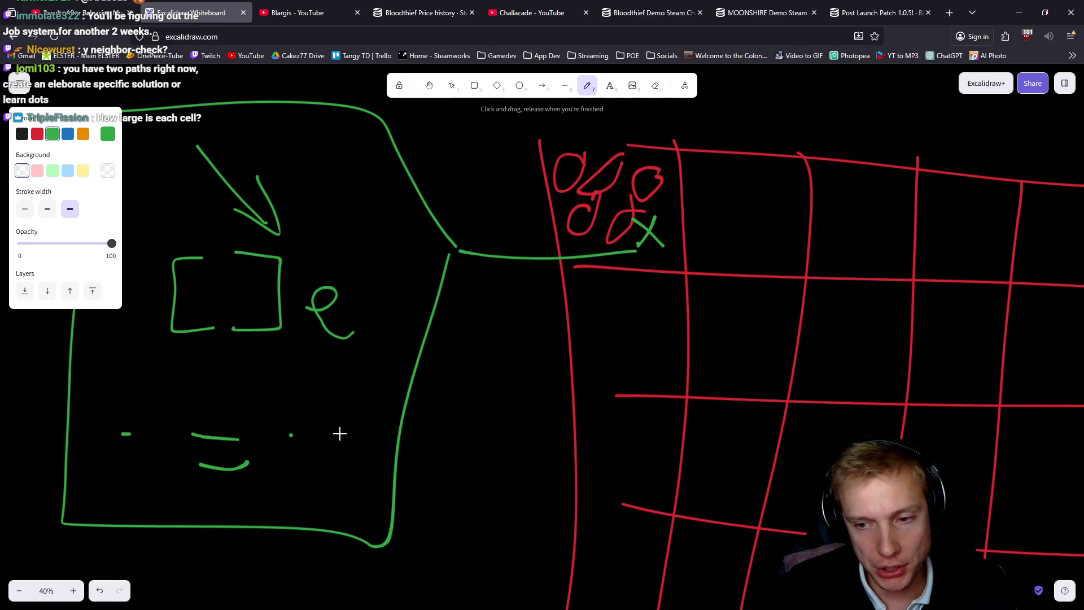
{"action": "scroll", "coordinate": [336, 404], "scroll_direction": "right", "scroll_amount": 5}
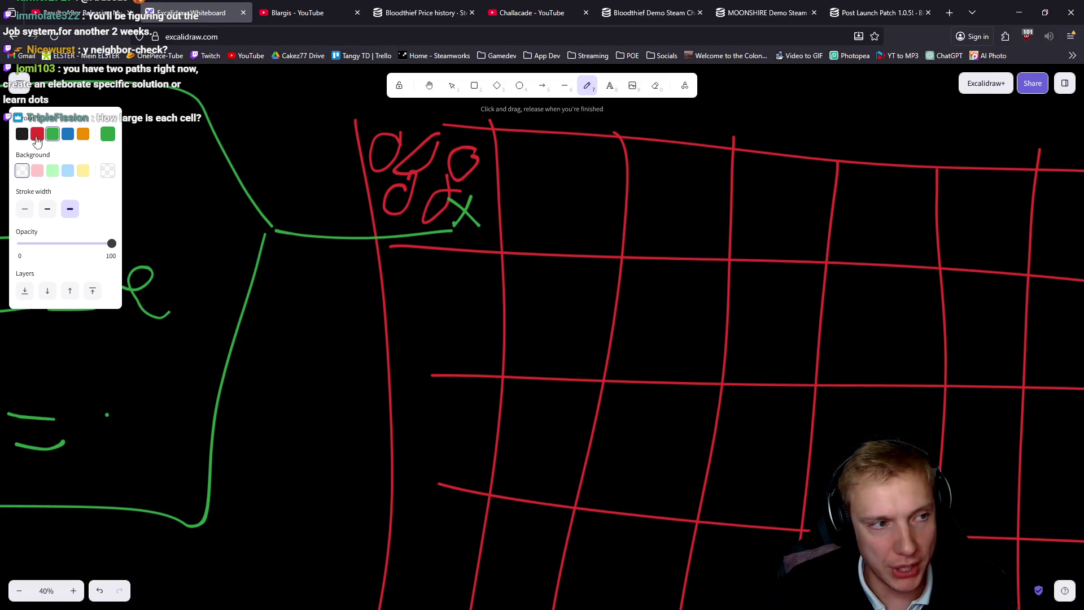
Step: In orange, draw two houses in grid cells and number them 1 and 2
{"action": "left_click", "coordinate": [83, 133]}
{"action": "mouse_move", "coordinate": [592, 363]}
{"action": "left_mouse_down"}
{"action": "mouse_move", "coordinate": [587, 303]}
{"action": "mouse_move", "coordinate": [561, 264]}
{"action": "mouse_move", "coordinate": [537, 290]}
{"action": "mouse_move", "coordinate": [536, 345]}
{"action": "mouse_move", "coordinate": [582, 364]}
{"action": "left_mouse_up"}
{"action": "left_click_drag", "start_coordinate": [671, 398], "coordinate": [595, 388]}
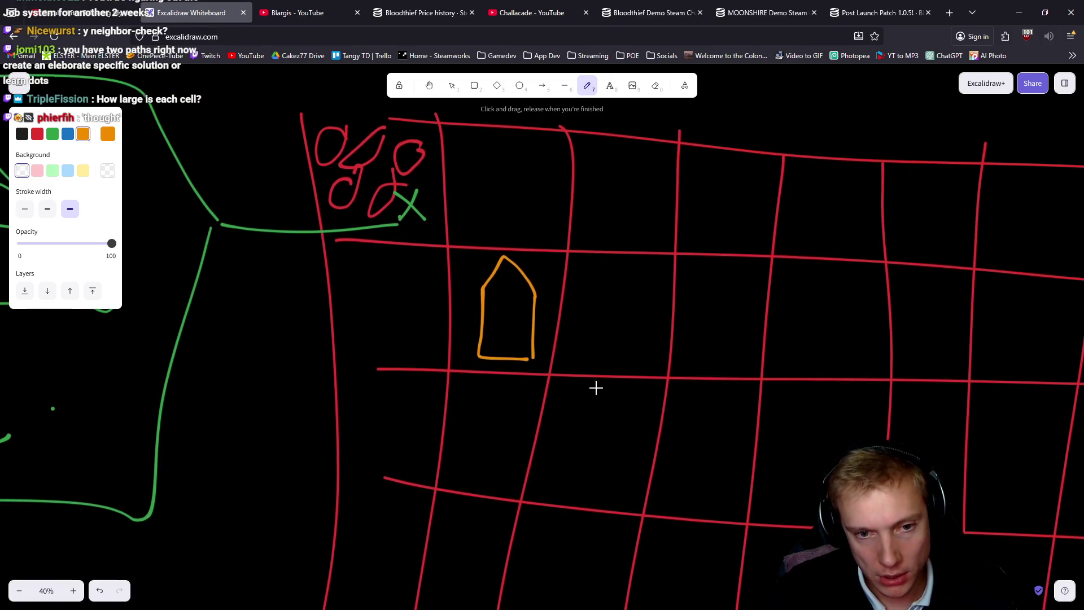
{"action": "mouse_move", "coordinate": [683, 357]}
{"action": "left_mouse_down"}
{"action": "mouse_move", "coordinate": [714, 268]}
{"action": "mouse_move", "coordinate": [734, 290]}
{"action": "mouse_move", "coordinate": [738, 339]}
{"action": "mouse_move", "coordinate": [681, 359]}
{"action": "left_mouse_up"}
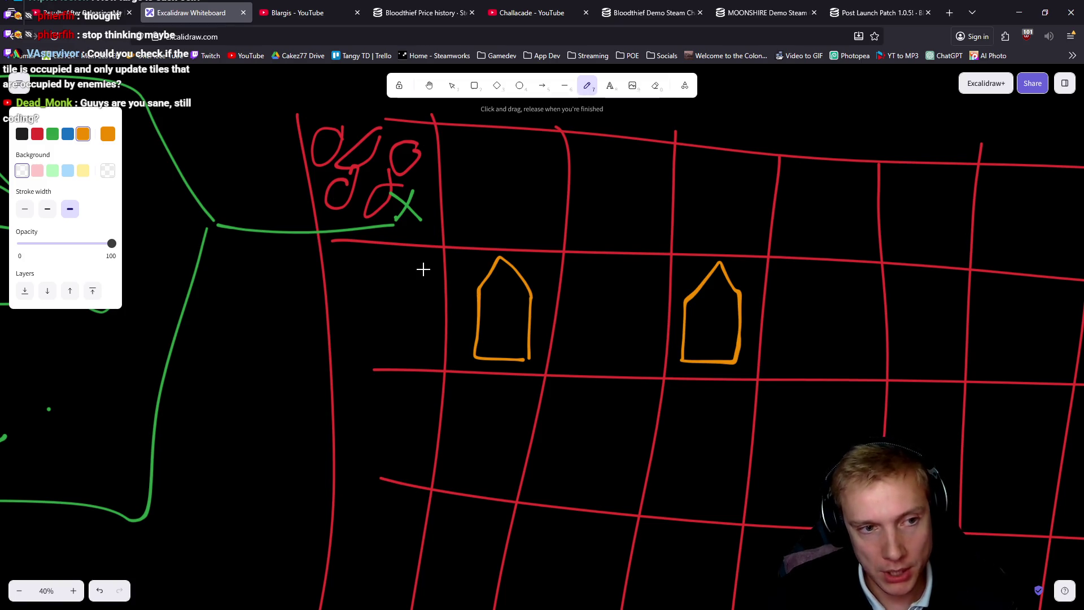
{"action": "left_click_drag", "start_coordinate": [430, 250], "coordinate": [536, 239]}
{"action": "mouse_move", "coordinate": [593, 296]}
{"action": "left_mouse_down"}
{"action": "mouse_move", "coordinate": [604, 291]}
{"action": "mouse_move", "coordinate": [609, 323]}
{"action": "left_mouse_up"}
{"action": "left_click_drag", "start_coordinate": [811, 307], "coordinate": [837, 335]}
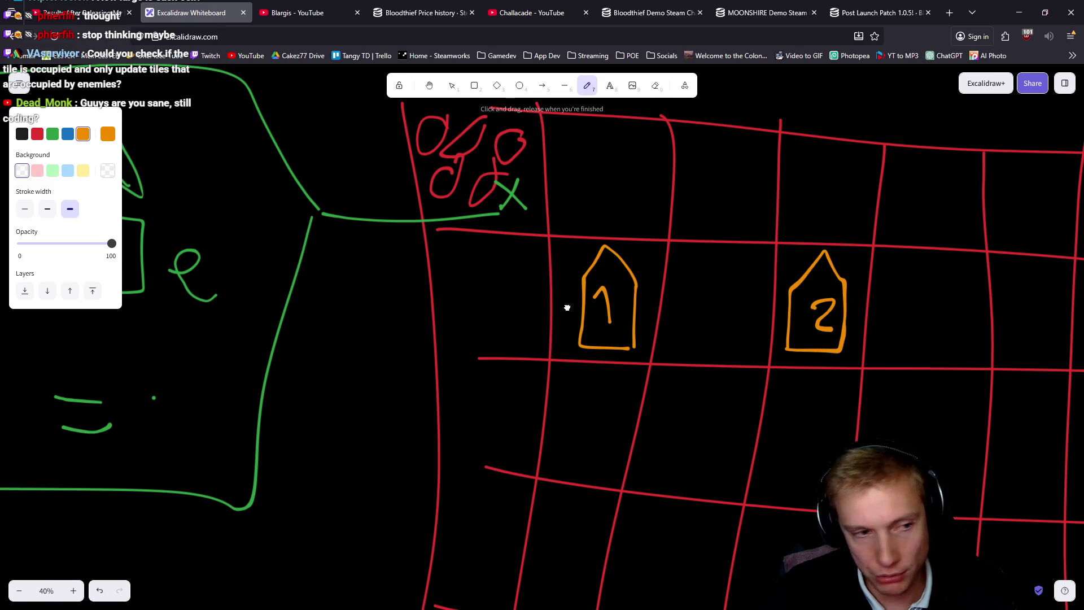
Step: Write '1,2' inside the green box's bracketed square
{"action": "scroll", "coordinate": [566, 307], "scroll_direction": "left", "scroll_amount": 4}
{"action": "mouse_move", "coordinate": [251, 243]}
{"action": "left_mouse_down"}
{"action": "mouse_move", "coordinate": [276, 251]}
{"action": "mouse_move", "coordinate": [288, 273]}
{"action": "left_mouse_up"}
{"action": "mouse_move", "coordinate": [306, 236]}
{"action": "left_mouse_down"}
{"action": "mouse_move", "coordinate": [327, 232]}
{"action": "mouse_move", "coordinate": [343, 260]}
{"action": "mouse_move", "coordinate": [390, 277]}
{"action": "left_mouse_up"}
{"action": "scroll", "coordinate": [390, 276], "scroll_direction": "up", "scroll_amount": 1}
{"action": "scroll", "coordinate": [390, 277], "scroll_direction": "right", "scroll_amount": 1}
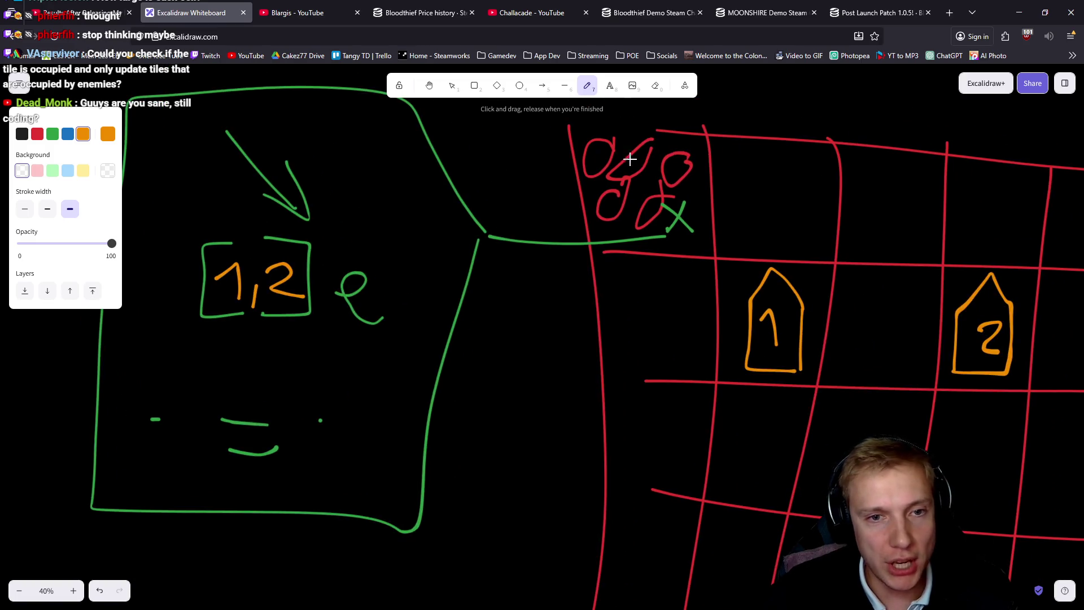
Step: Draw an orange arrow from the red circles to the 1,2 box, a 1 below, and a curved arrow to it
{"action": "mouse_move", "coordinate": [584, 158]}
{"action": "left_mouse_down"}
{"action": "mouse_move", "coordinate": [370, 227]}
{"action": "mouse_move", "coordinate": [416, 235]}
{"action": "left_mouse_up"}
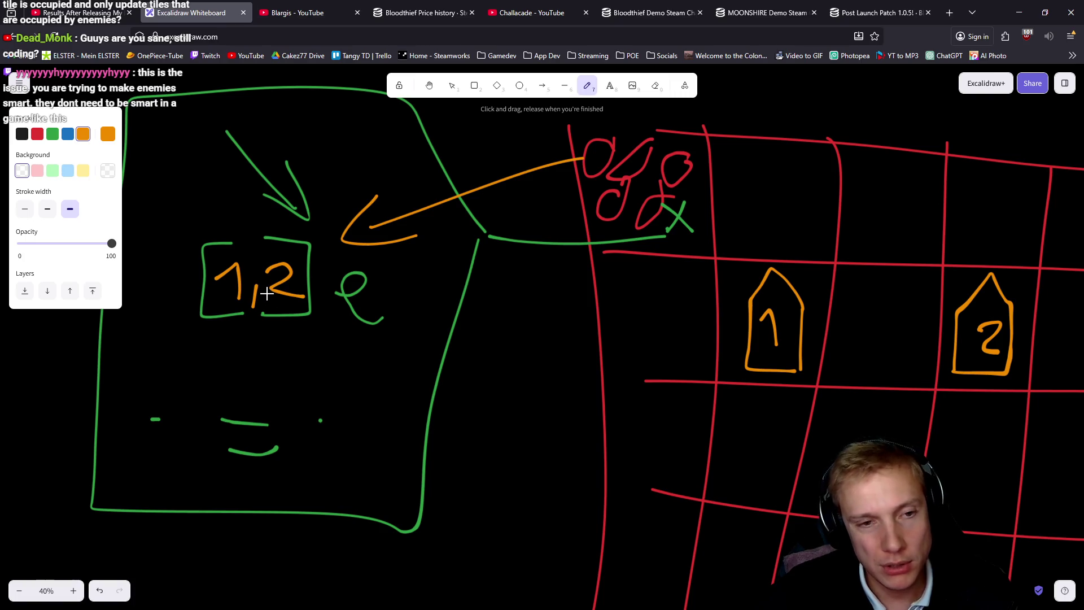
{"action": "scroll", "coordinate": [285, 326], "scroll_direction": "down", "scroll_amount": 1}
{"action": "scroll", "coordinate": [285, 327], "scroll_direction": "left", "scroll_amount": 3}
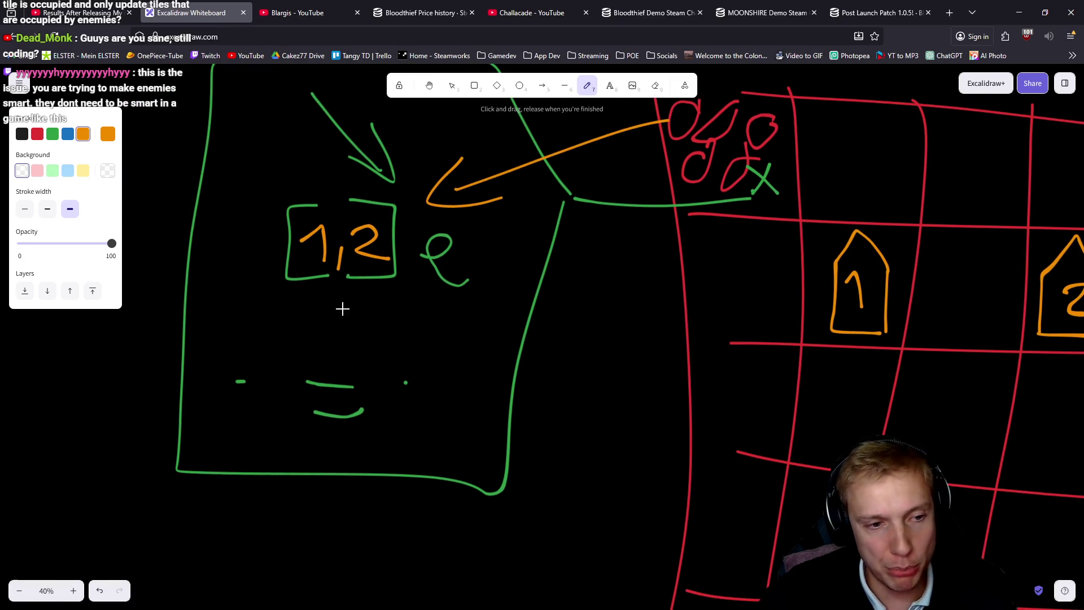
{"action": "left_click_drag", "start_coordinate": [311, 344], "coordinate": [336, 359]}
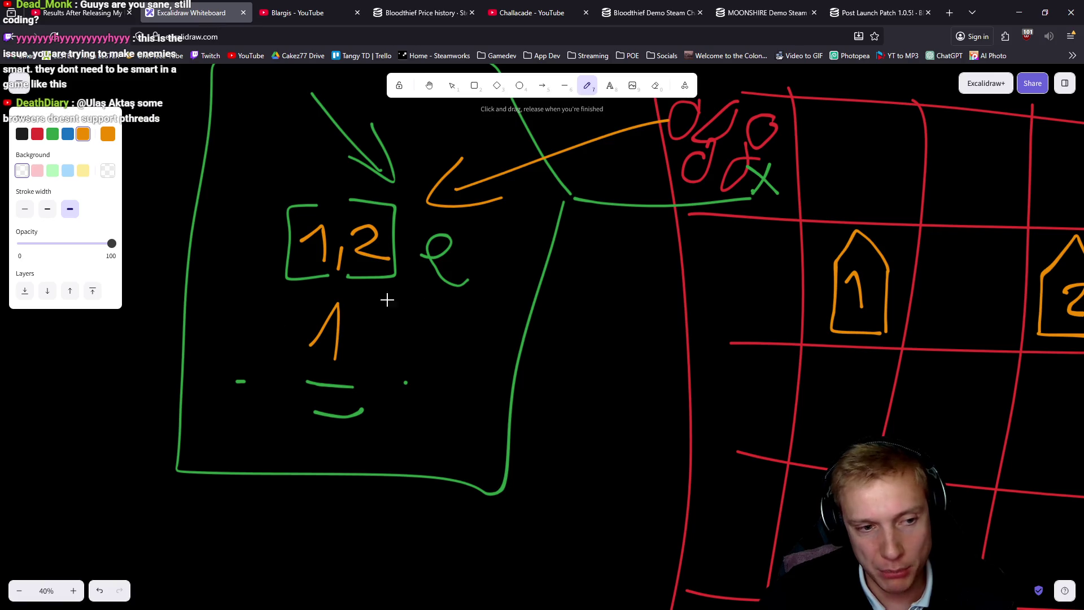
{"action": "left_click_drag", "start_coordinate": [485, 198], "coordinate": [398, 370]}
{"action": "left_click_drag", "start_coordinate": [419, 318], "coordinate": [402, 374]}
Step: Add an orange hook mark beside house 1, survey the sketch, and switch the stroke back to red
{"action": "scroll", "coordinate": [628, 243], "scroll_direction": "right", "scroll_amount": 5}
{"action": "scroll", "coordinate": [629, 243], "scroll_direction": "up", "scroll_amount": 1}
{"action": "mouse_move", "coordinate": [629, 243]}
{"action": "left_mouse_down"}
{"action": "mouse_move", "coordinate": [649, 265]}
{"action": "mouse_move", "coordinate": [630, 289]}
{"action": "left_mouse_up"}
{"action": "scroll", "coordinate": [610, 258], "scroll_direction": "up", "scroll_amount": 1}
{"action": "scroll", "coordinate": [609, 258], "scroll_direction": "right", "scroll_amount": 1}
{"action": "scroll", "coordinate": [610, 257], "scroll_direction": "up", "scroll_amount": 1}
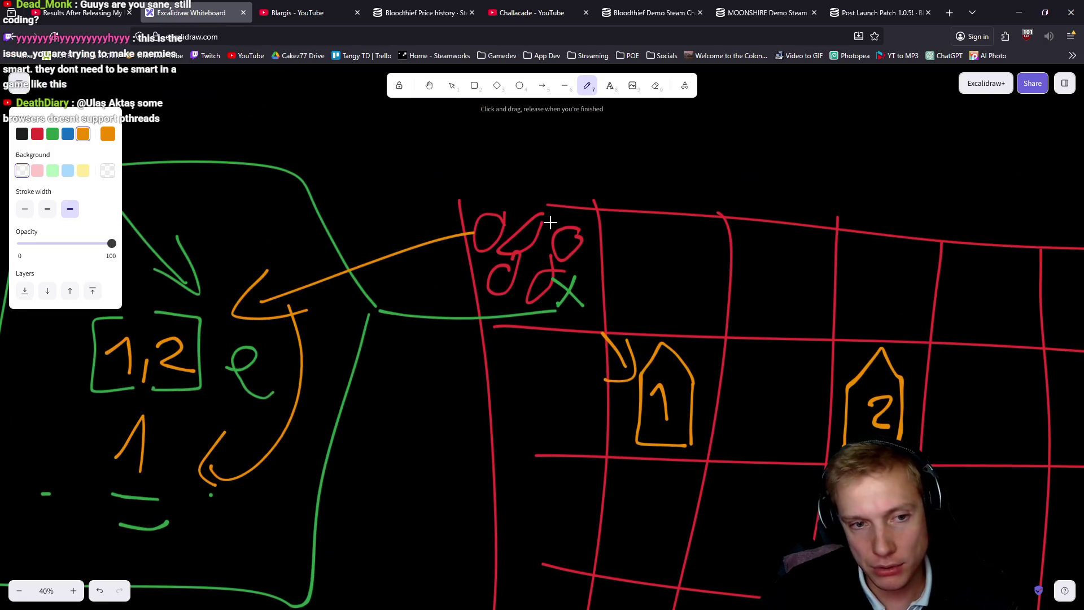
{"action": "scroll", "coordinate": [564, 293], "scroll_direction": "down", "scroll_amount": 2}
{"action": "scroll", "coordinate": [564, 293], "scroll_direction": "right", "scroll_amount": 1}
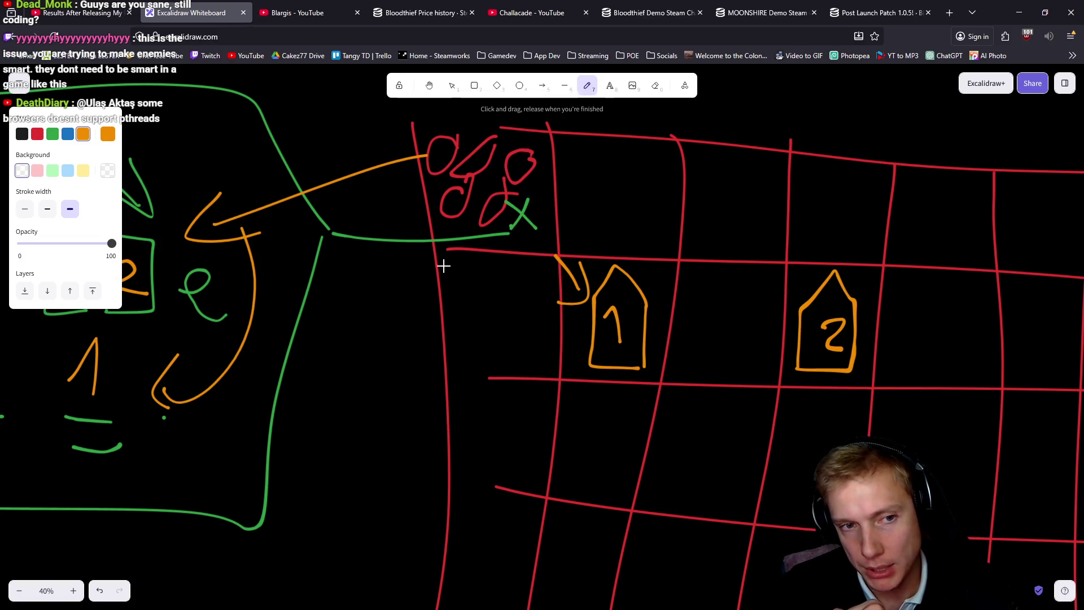
{"action": "scroll", "coordinate": [480, 232], "scroll_direction": "left", "scroll_amount": 4}
{"action": "scroll", "coordinate": [570, 221], "scroll_direction": "right", "scroll_amount": 2}
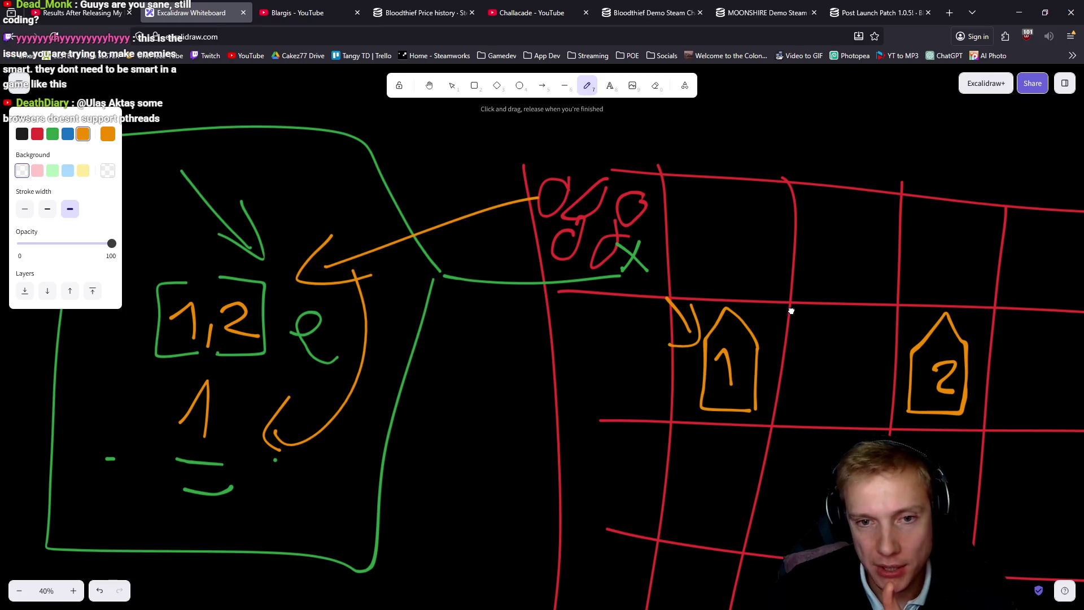
{"action": "left_click_drag", "start_coordinate": [790, 311], "coordinate": [385, 174]}
{"action": "mouse_move", "coordinate": [982, 286]}
{"action": "left_mouse_down"}
{"action": "mouse_move", "coordinate": [476, 240]}
{"action": "mouse_move", "coordinate": [615, 277]}
{"action": "left_mouse_up"}
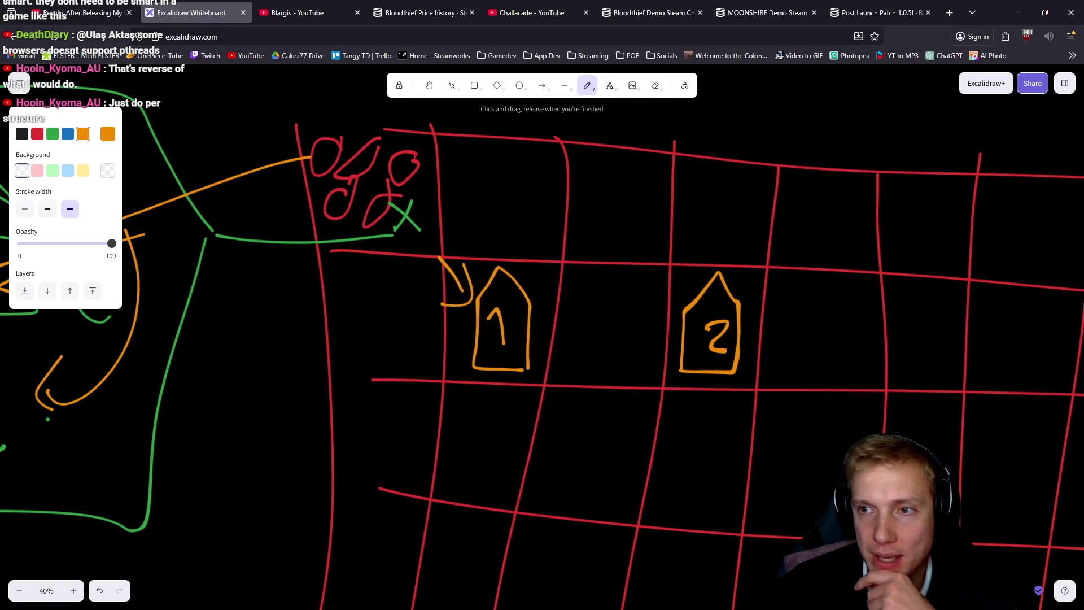
{"action": "left_click_drag", "start_coordinate": [631, 303], "coordinate": [589, 306]}
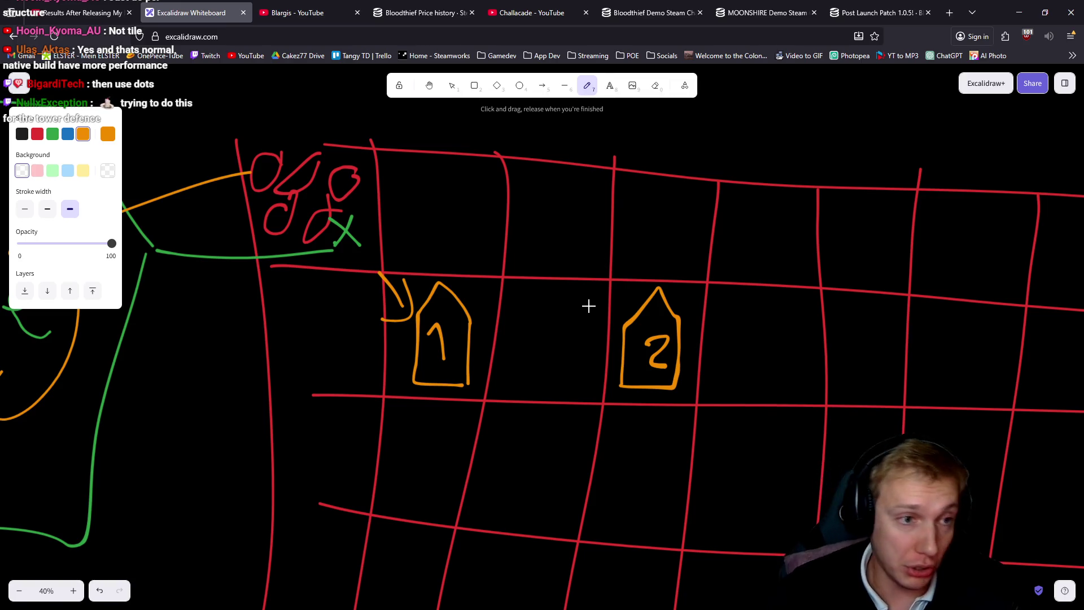
{"action": "left_click", "coordinate": [37, 134]}
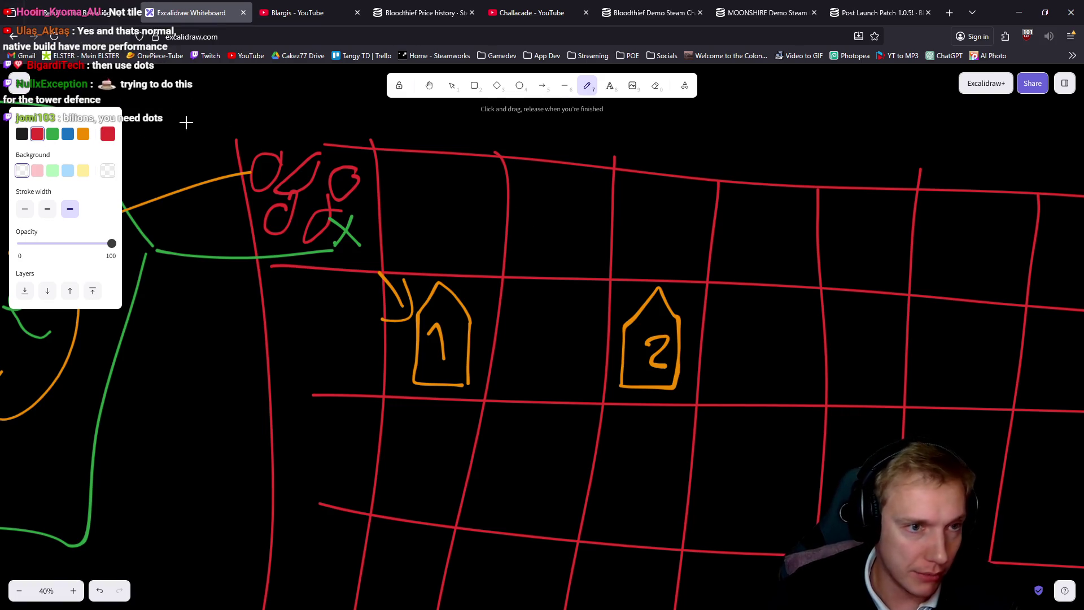
Step: Draw a red line closing the grid's top-left edge, then switch to Unity
{"action": "left_click_drag", "start_coordinate": [325, 144], "coordinate": [234, 137]}
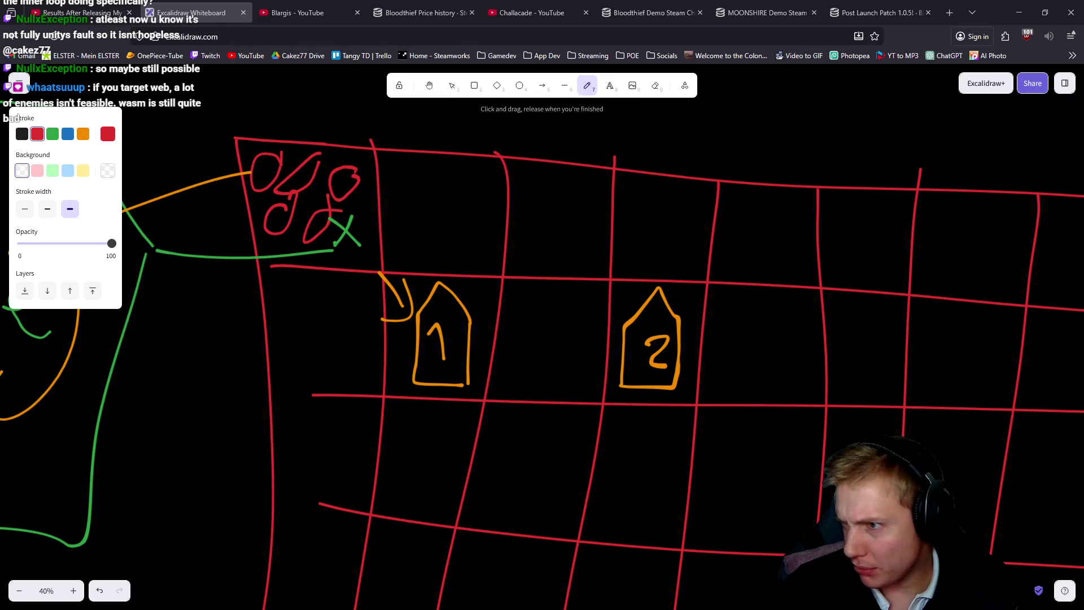
{"action": "key", "text": "alt+Tab"}
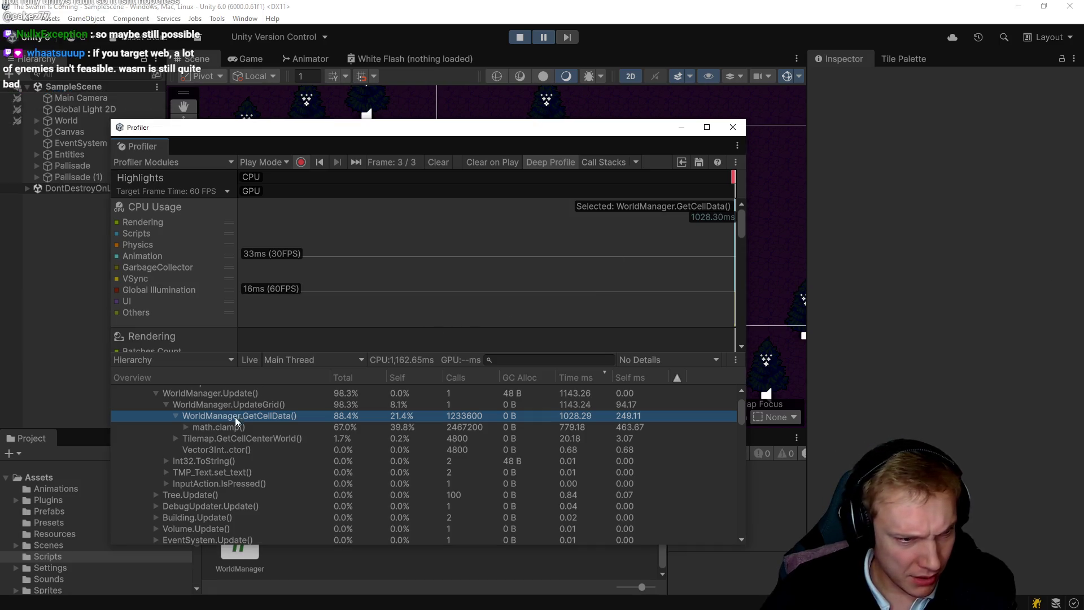
Step: Inspect the math.clamp() row (779.18 ms) under GetCellData in the Profiler, then switch to VS Code
{"action": "left_click", "coordinate": [344, 427]}
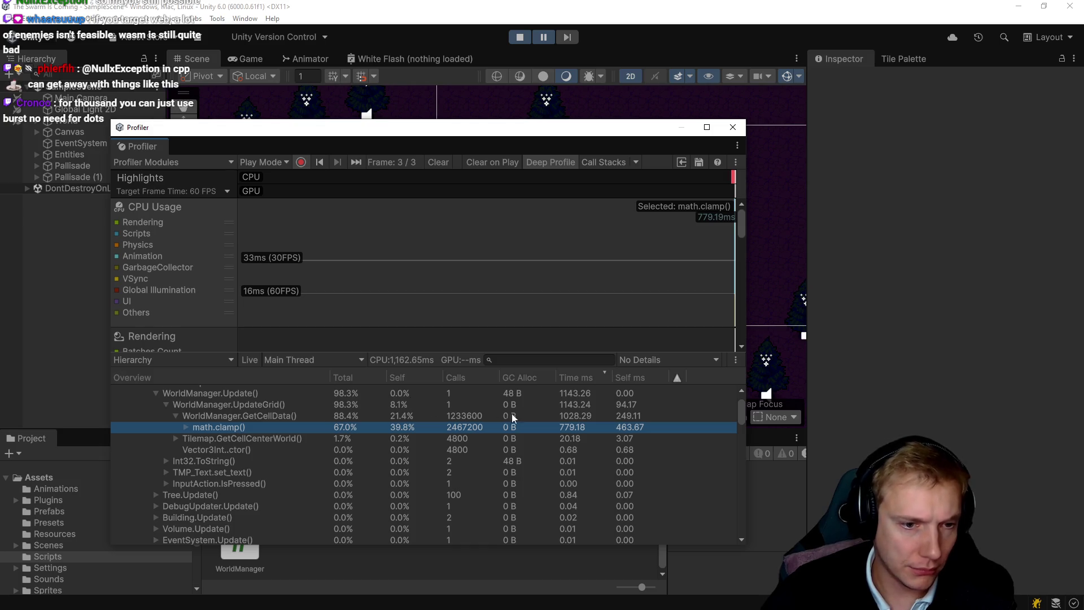
{"action": "left_click", "coordinate": [727, 49]}
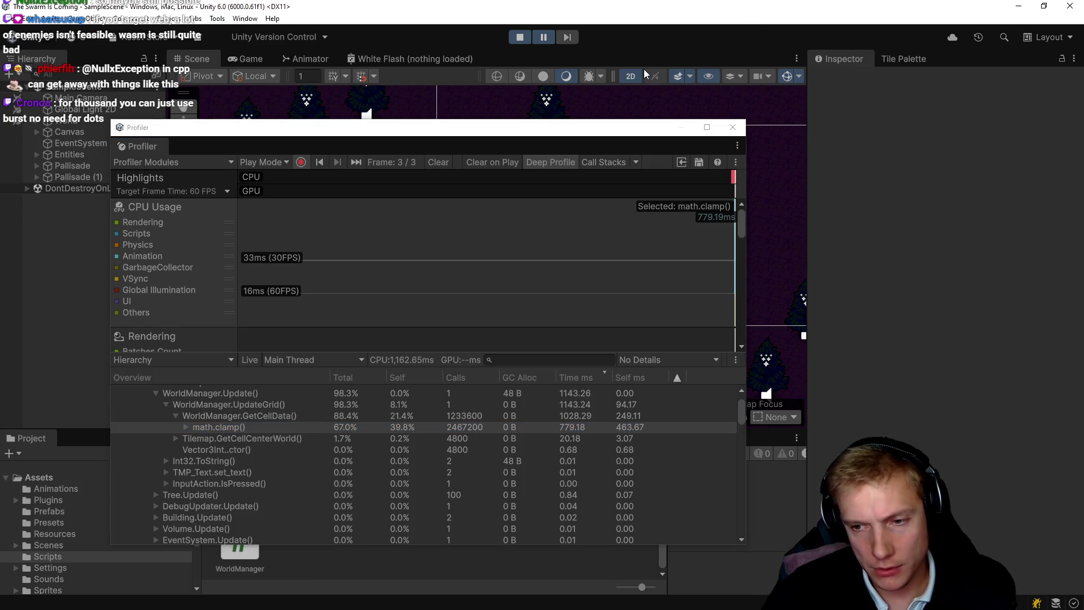
{"action": "key", "text": "alt+Tab"}
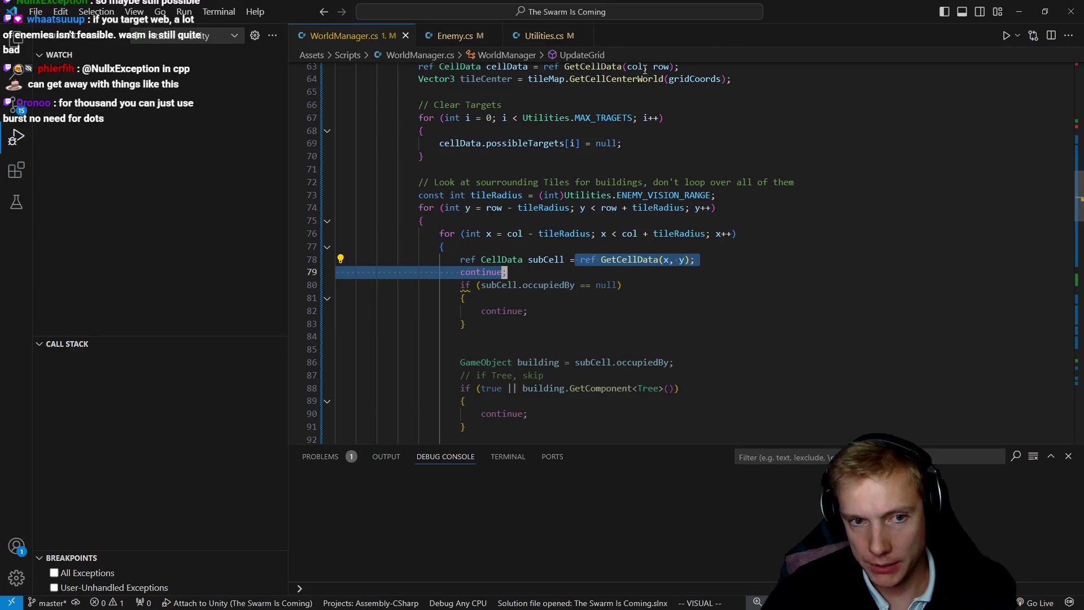
Step: Go to the GetCellData definition and delete the lowercase 'math' prefix from line 51's clamp call
{"action": "key", "text": "Escape"}
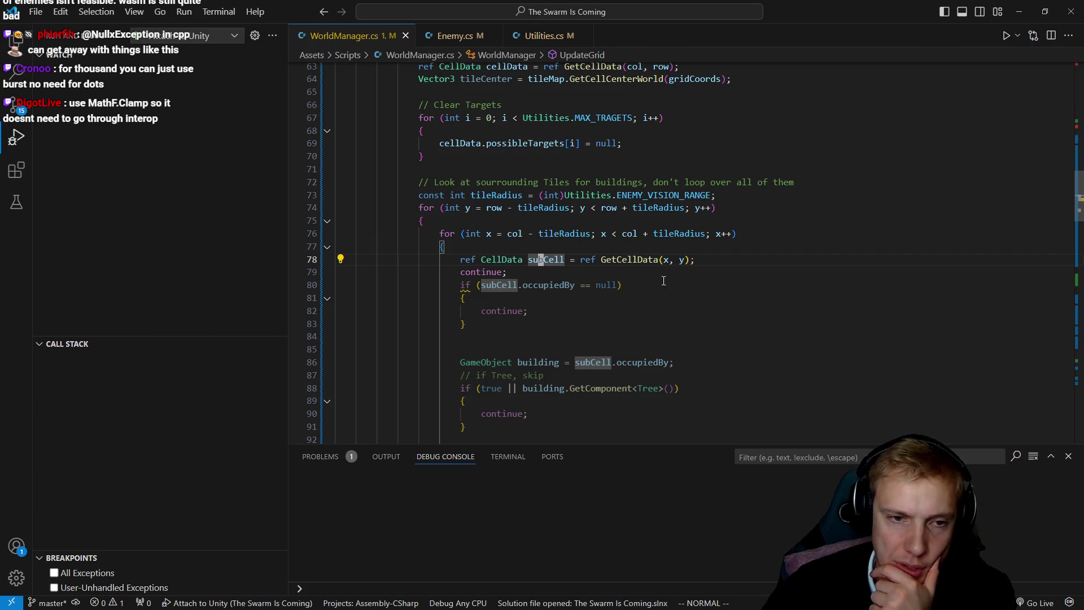
{"action": "left_click", "coordinate": [624, 261]}
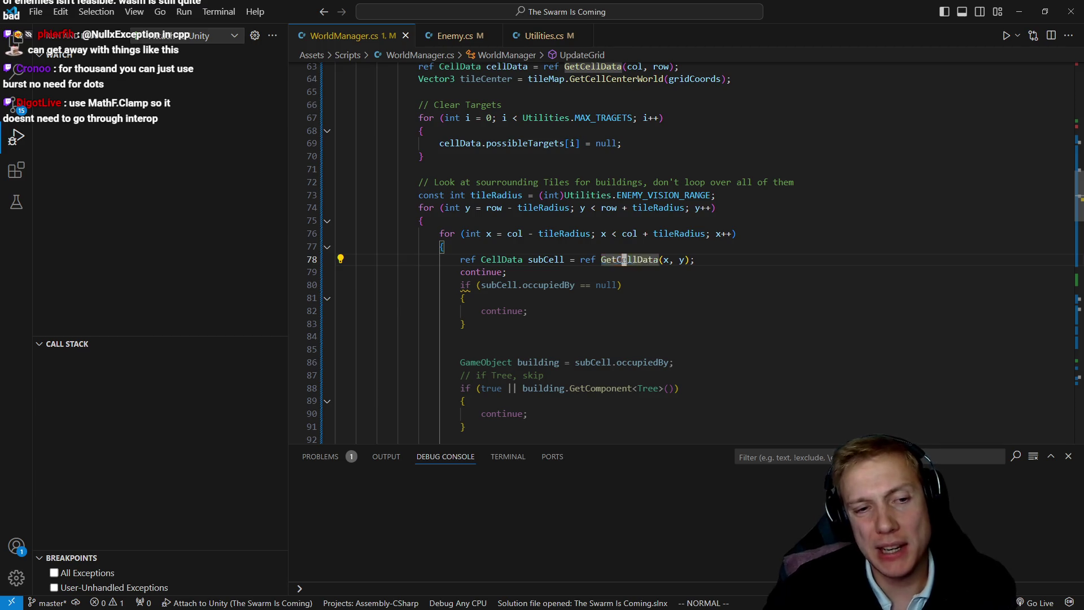
{"action": "key", "text": "g"}
{"action": "key", "text": "d"}
{"action": "key", "text": "j"}
{"action": "key", "text": "j"}
{"action": "key", "text": "j"}
{"action": "key", "text": "j"}
{"action": "key", "text": "^"}
{"action": "key", "text": "w"}
{"action": "key", "text": "w"}
{"action": "key", "text": "e"}
{"action": "key", "text": "a"}
{"action": "key", "text": "BackSpace"}
{"action": "key", "text": "BackSpace"}
{"action": "key", "text": "BackSpace"}
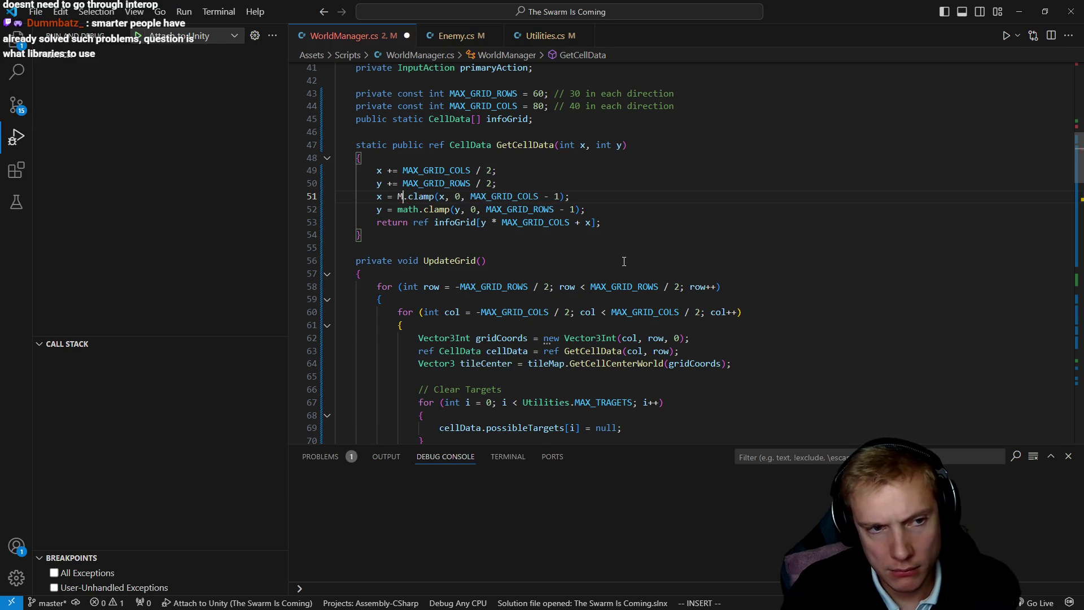
Step: Replace the lowercase math prefix with MathF in the clamp calls on lines 52 and 53
{"action": "type", "text": "Math"}
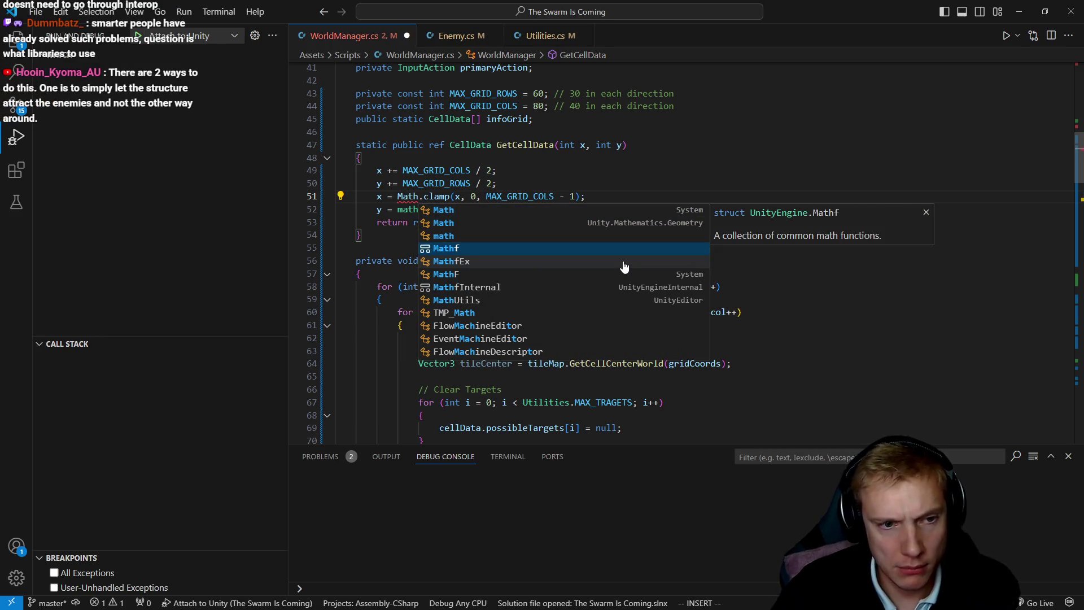
{"action": "key", "text": "Down"}
{"action": "key", "text": "Down"}
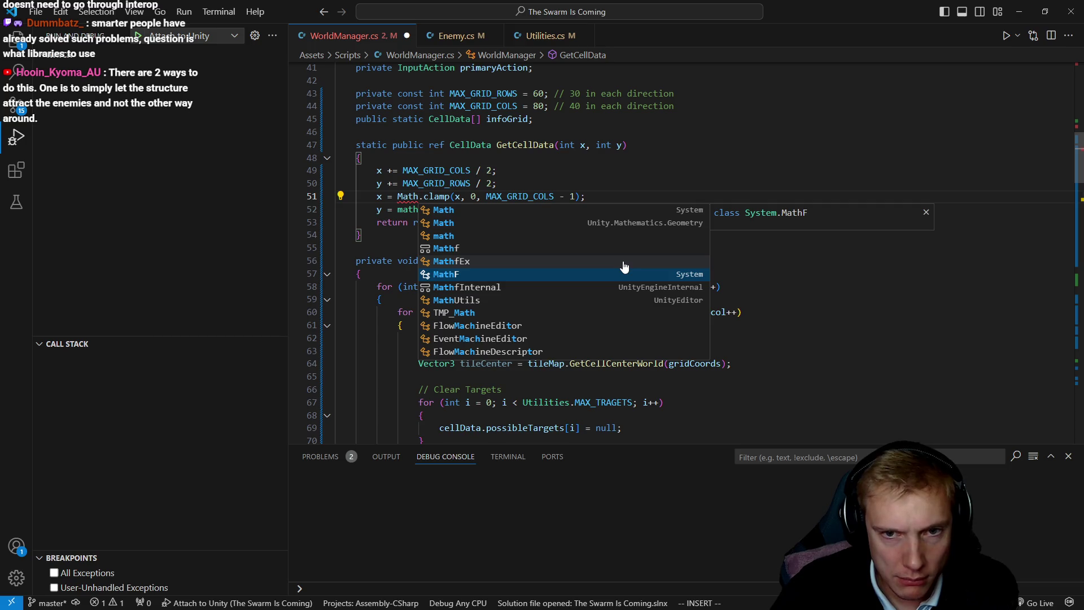
{"action": "key", "text": "Up"}
{"action": "key", "text": "Up"}
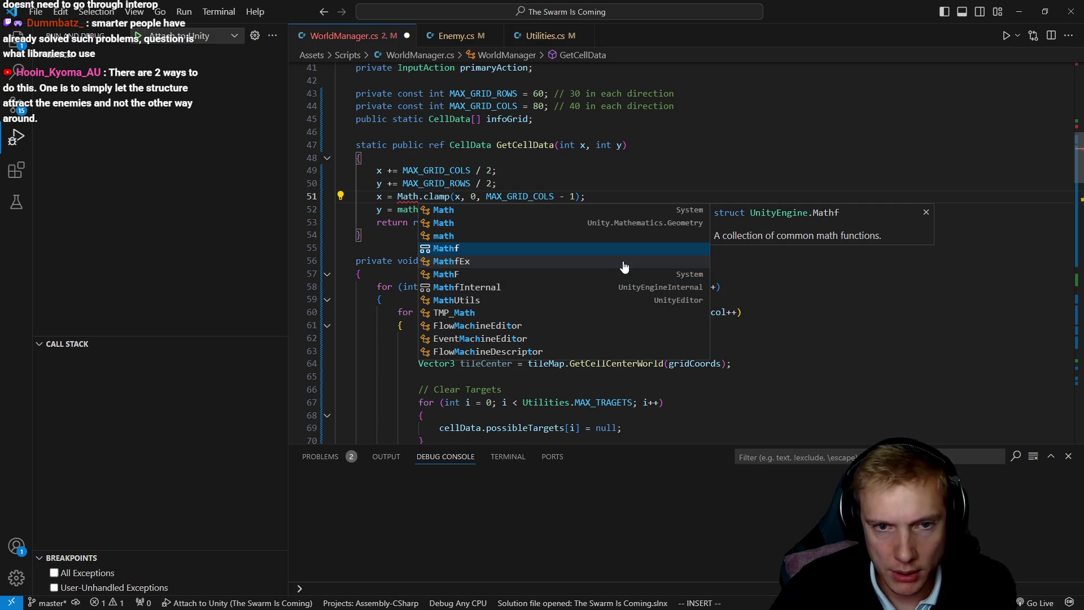
{"action": "key", "text": "Down"}
{"action": "key", "text": "Down"}
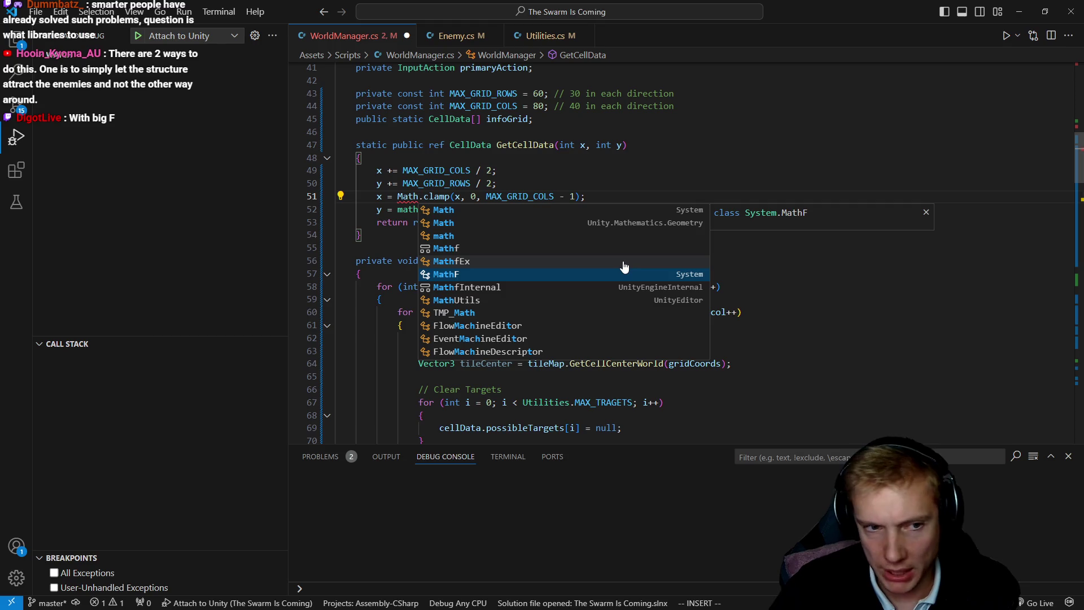
{"action": "key", "text": "Tab"}
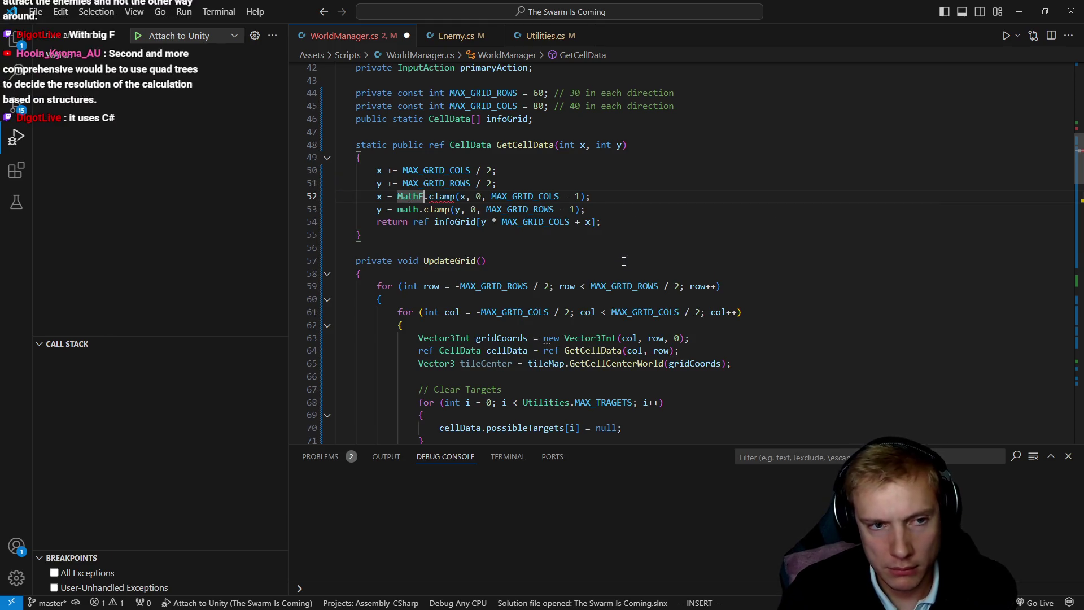
{"action": "key", "text": "Escape"}
{"action": "key", "text": "j"}
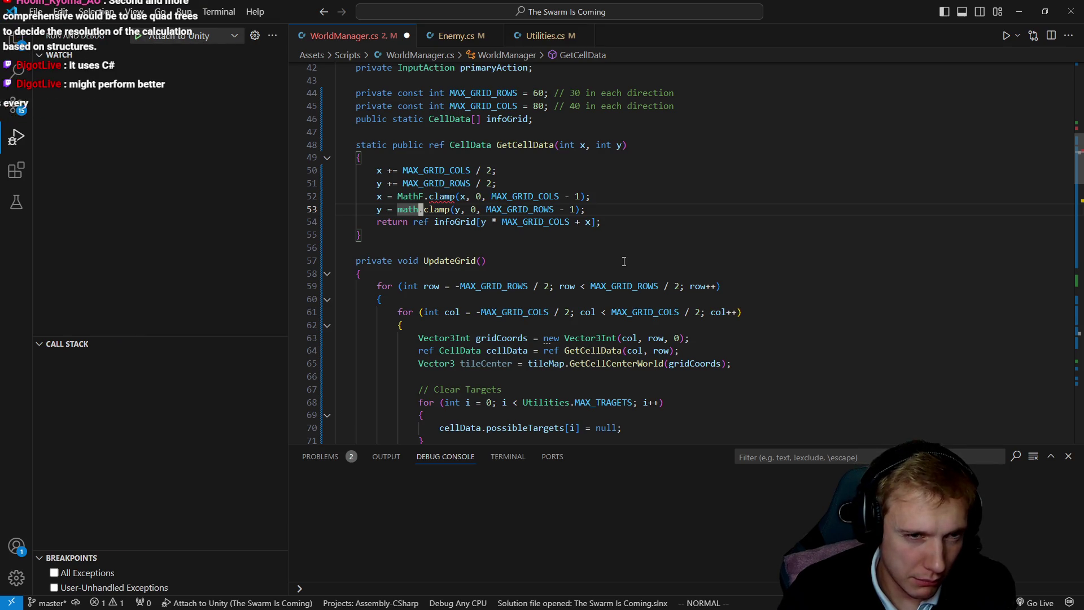
{"action": "key", "text": "i"}
{"action": "key", "text": "ctrl+BackSpace"}
{"action": "type", "text": "Math"}
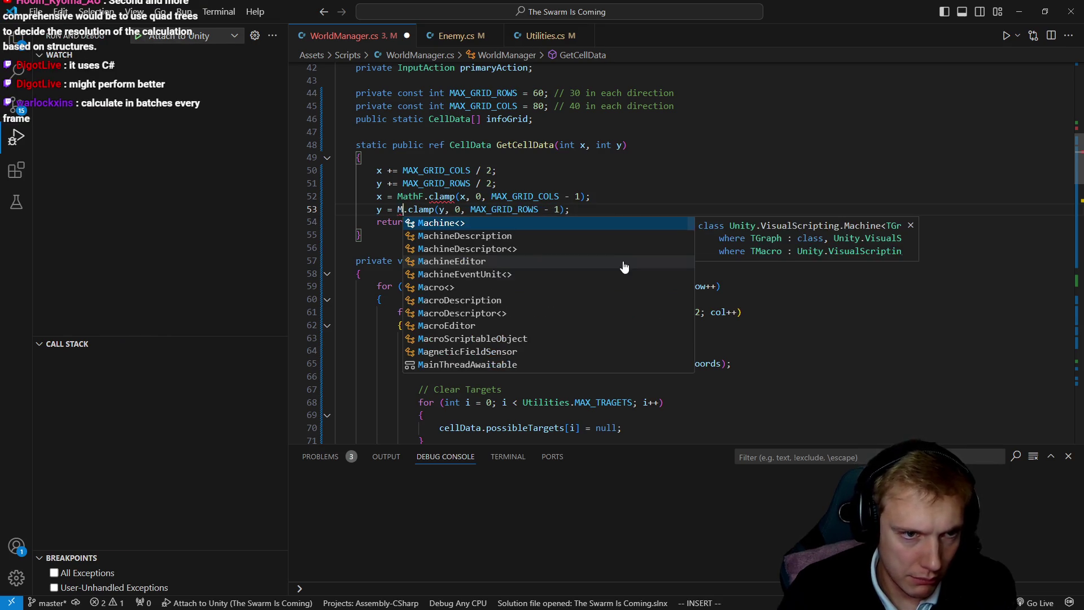
{"action": "type", "text": "F"}
{"action": "key", "text": "Escape"}
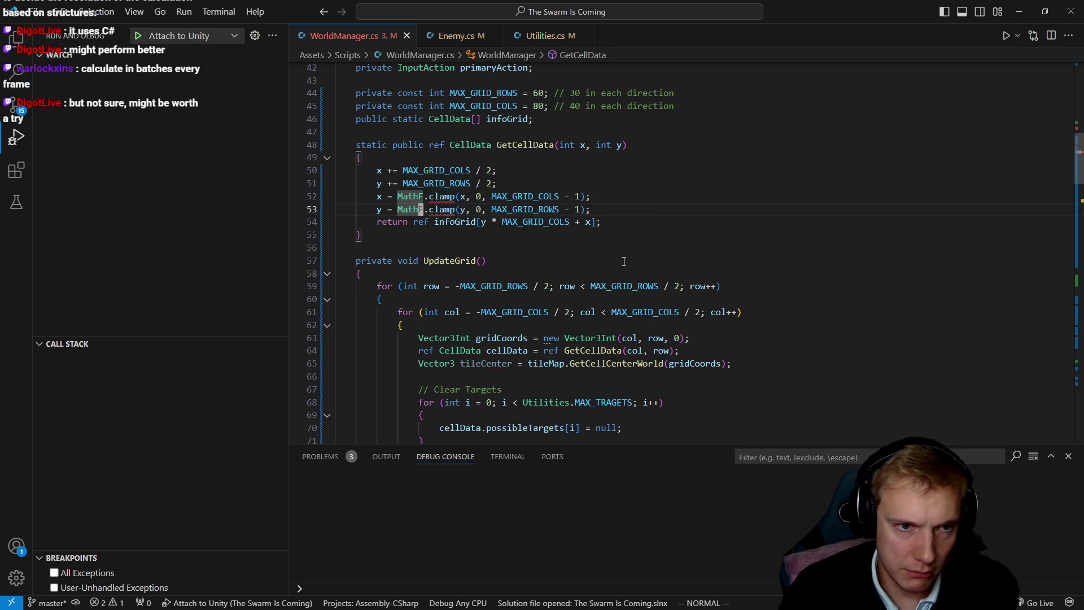
Step: Rewrite line 52's clamp call as Math.Clamp
{"action": "type", "text": "klcw"}
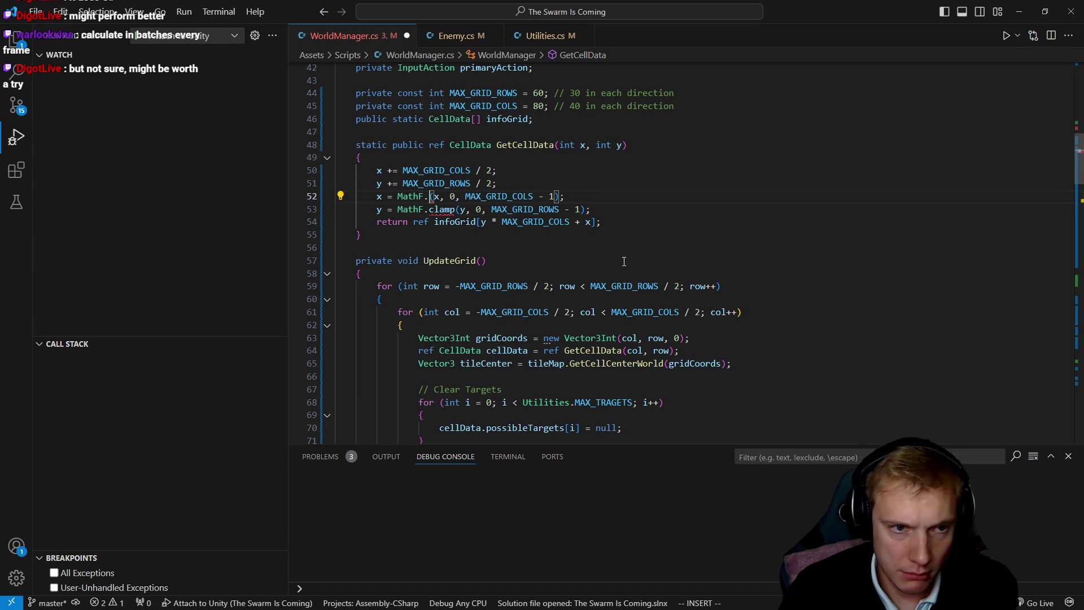
{"action": "type", "text": "clamp"}
{"action": "key", "text": "ctrl+BackSpace"}
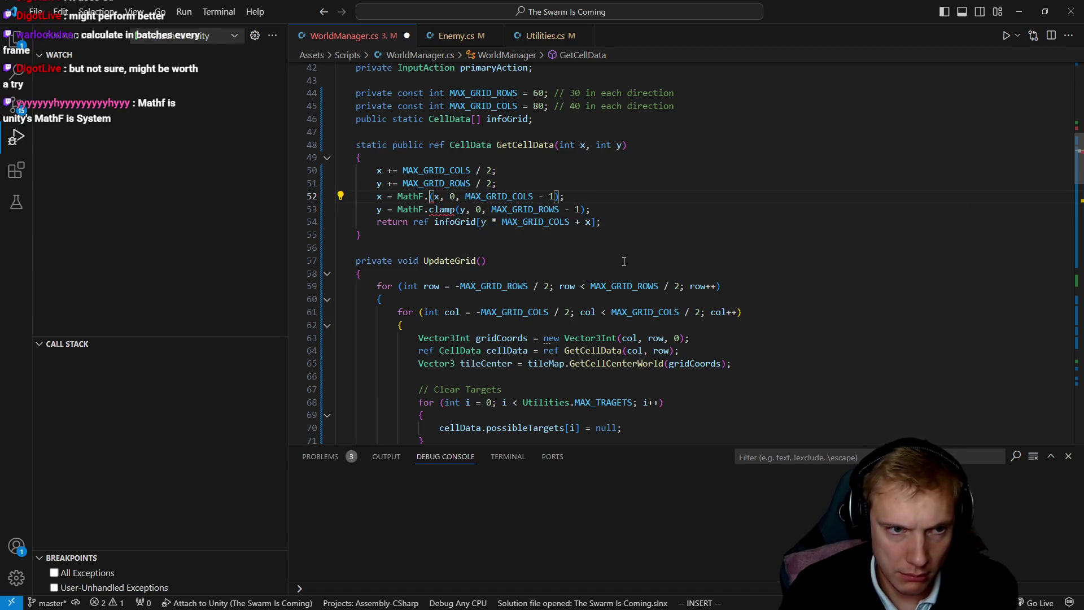
{"action": "type", "text": "C"}
{"action": "key", "text": "ctrl+z"}
{"action": "key", "text": "ctrl+BackSpace"}
{"action": "type", "text": "C"}
{"action": "key", "text": "BackSpace"}
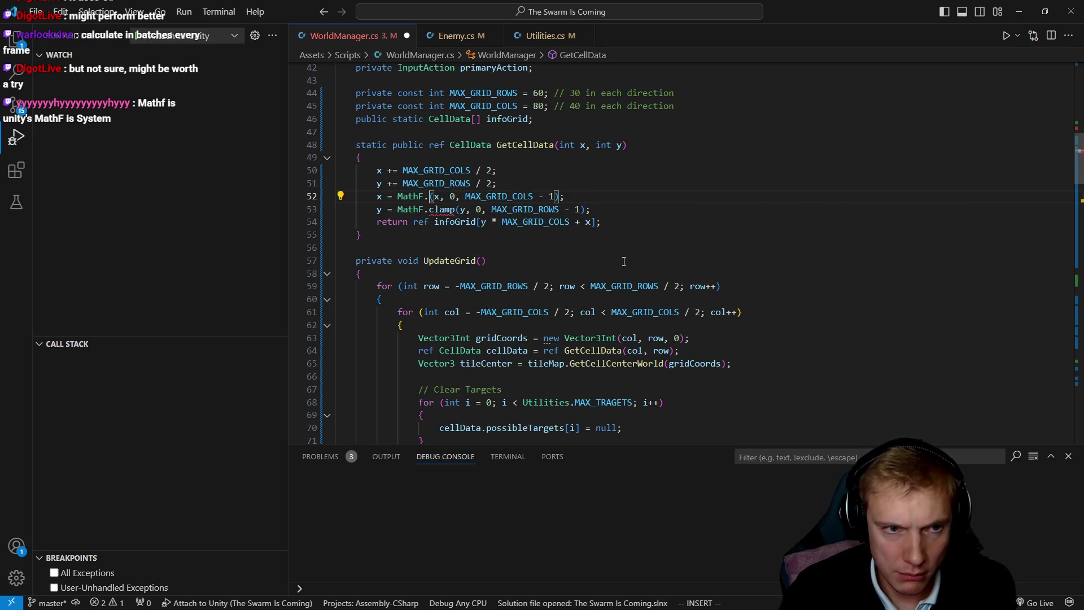
{"action": "key", "text": "ctrl+space"}
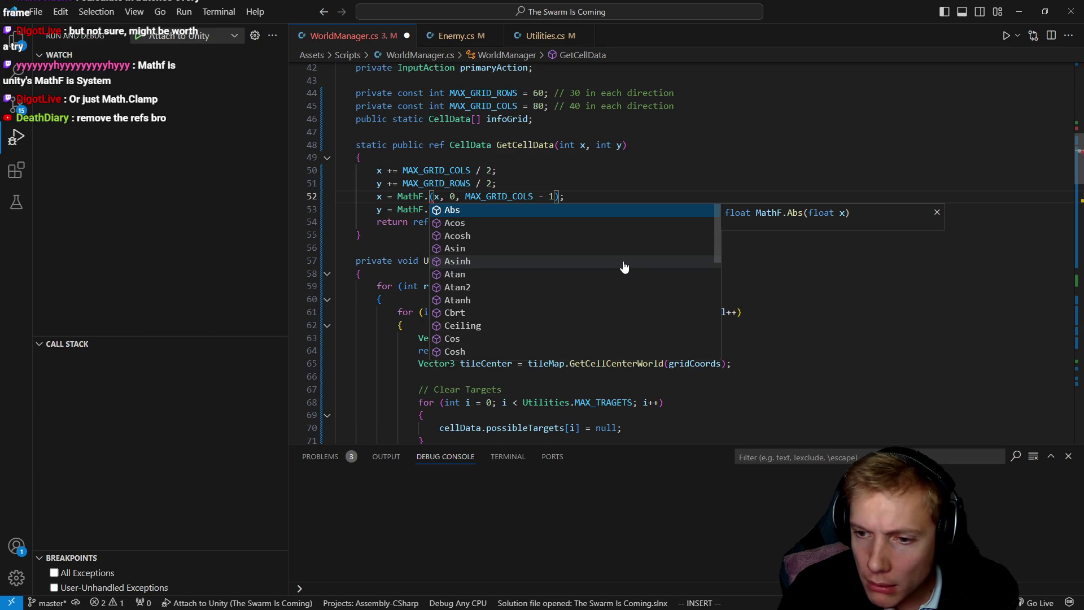
{"action": "key", "text": "BackSpace"}
{"action": "key", "text": "BackSpace"}
{"action": "type", "text": ".Clamp"}
{"action": "key", "text": "Escape"}
Step: Change line 53's call to Math.Clamp and save WorldManager.cs
{"action": "key", "text": "j"}
{"action": "key", "text": "a"}
{"action": "key", "text": "BackSpace"}
{"action": "key", "text": "BackSpace"}
{"action": "key", "text": "BackSpace"}
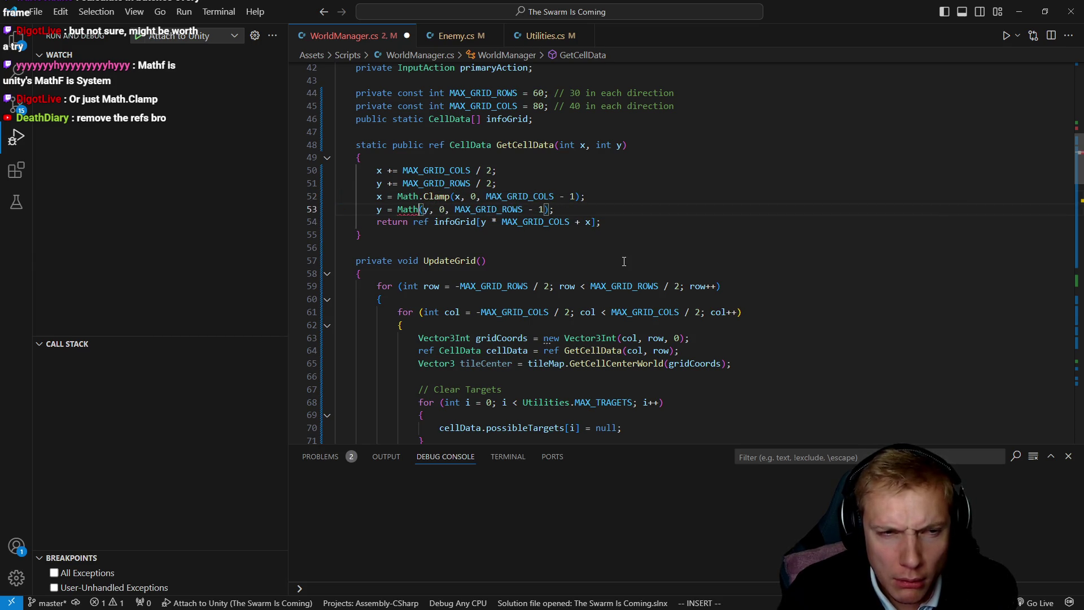
{"action": "type", "text": ".Cl"}
{"action": "type", "text": "amp"}
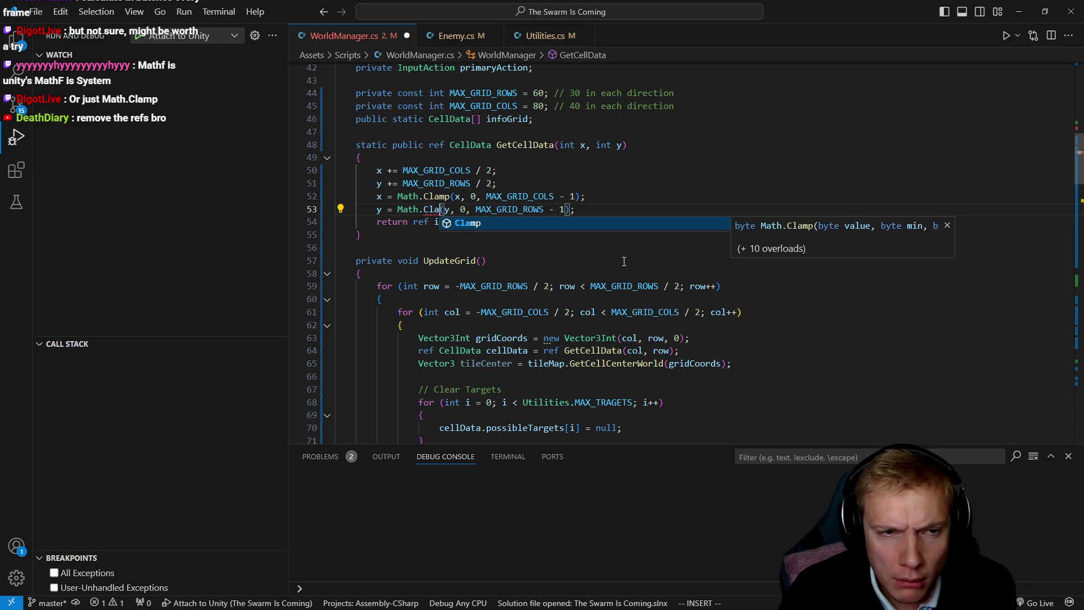
{"action": "key", "text": "ctrl+s"}
{"action": "key", "text": "Escape"}
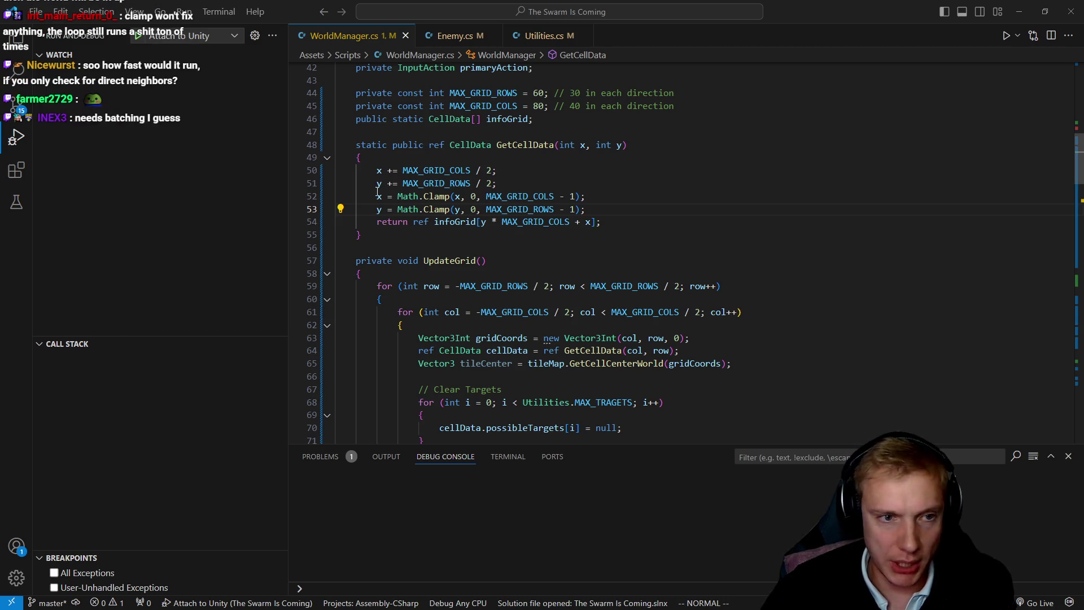
Step: Review line 52's Math class and the GetCellData call on line 64, then return to Unity
{"action": "left_click", "coordinate": [403, 197]}
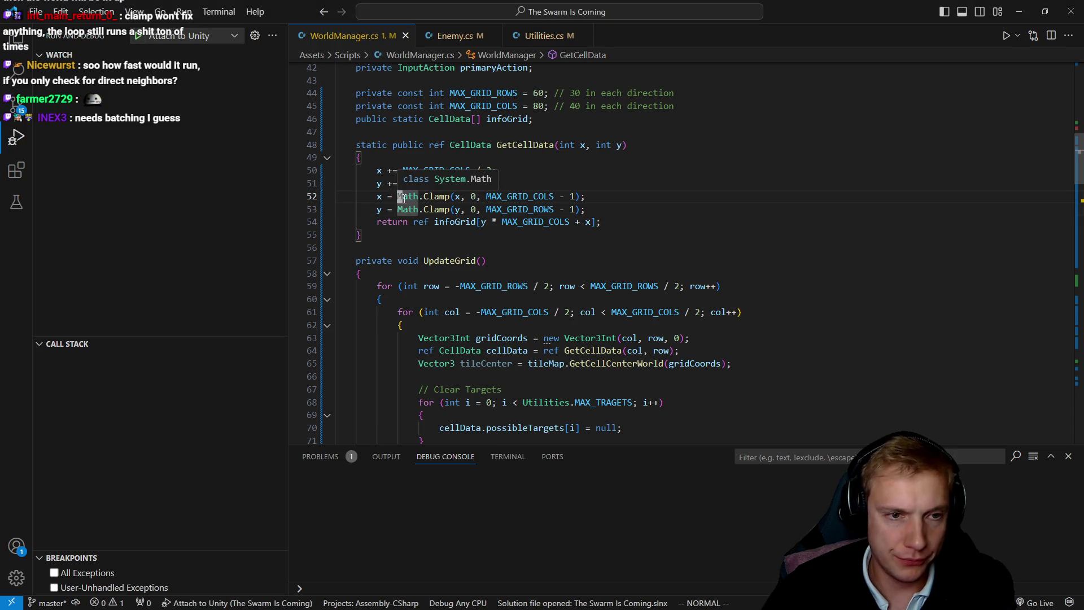
{"action": "scroll", "coordinate": [687, 311], "scroll_direction": "down", "scroll_amount": 2}
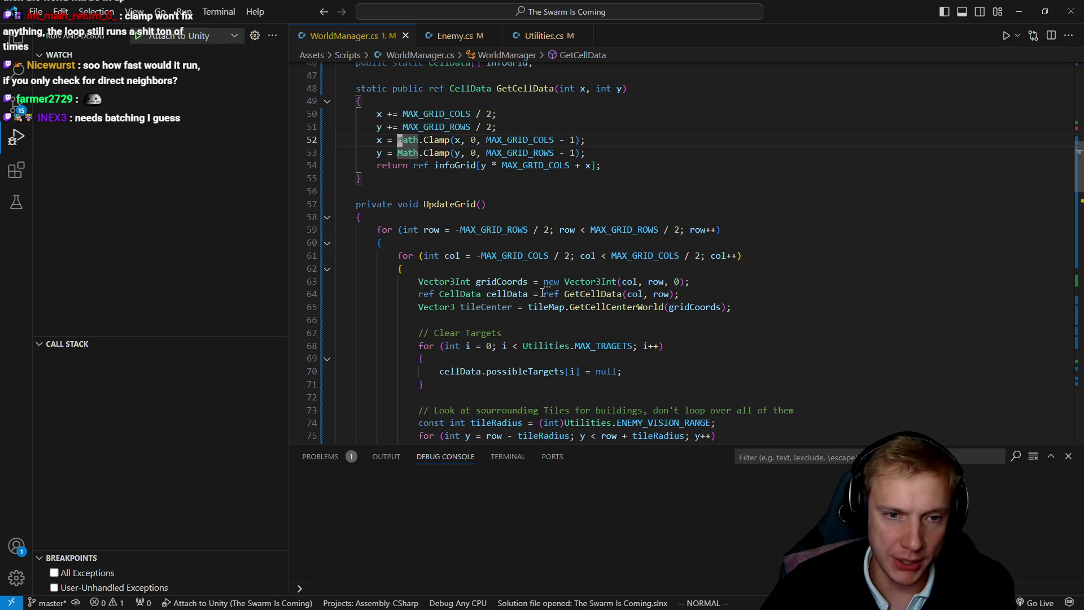
{"action": "left_click_drag", "start_coordinate": [542, 292], "coordinate": [679, 294]}
{"action": "left_click", "coordinate": [623, 229]}
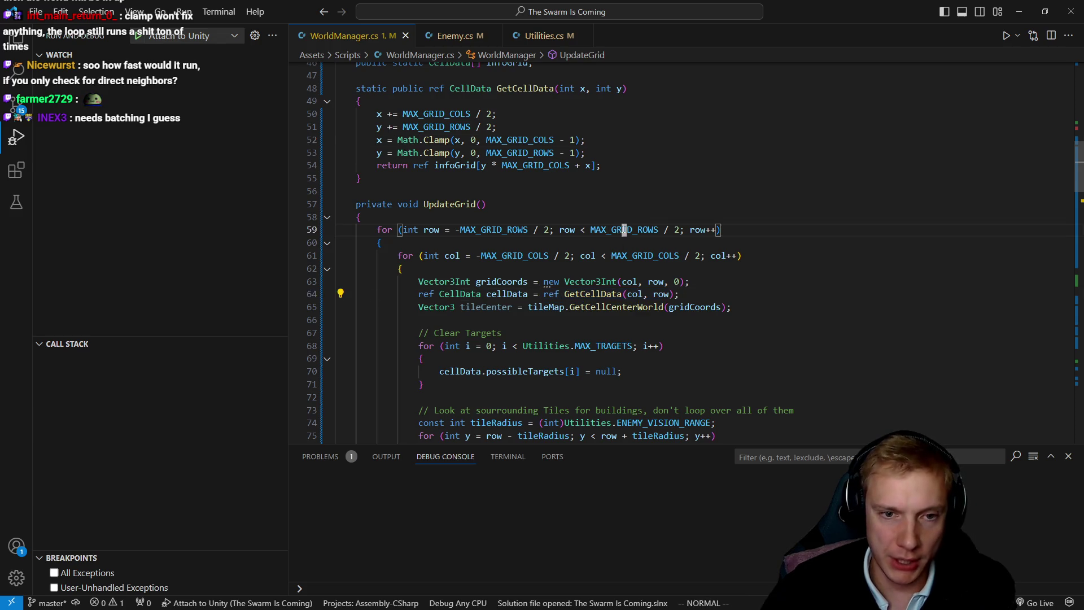
{"action": "key", "text": "alt+Tab"}
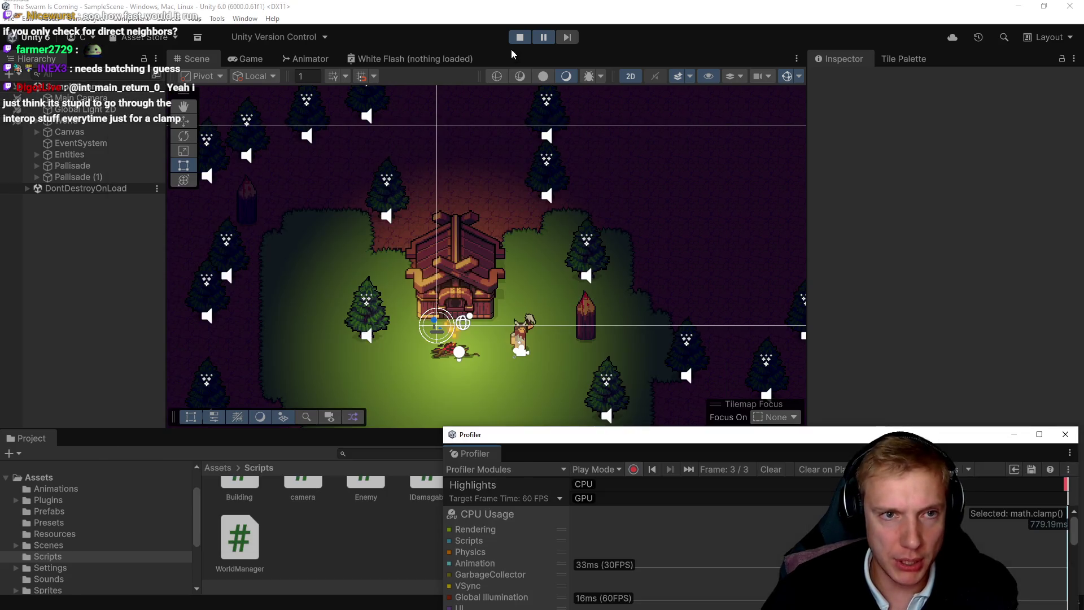
Step: Exit Play mode, close the Profiler window, and select World in the Hierarchy
{"action": "left_click", "coordinate": [518, 37]}
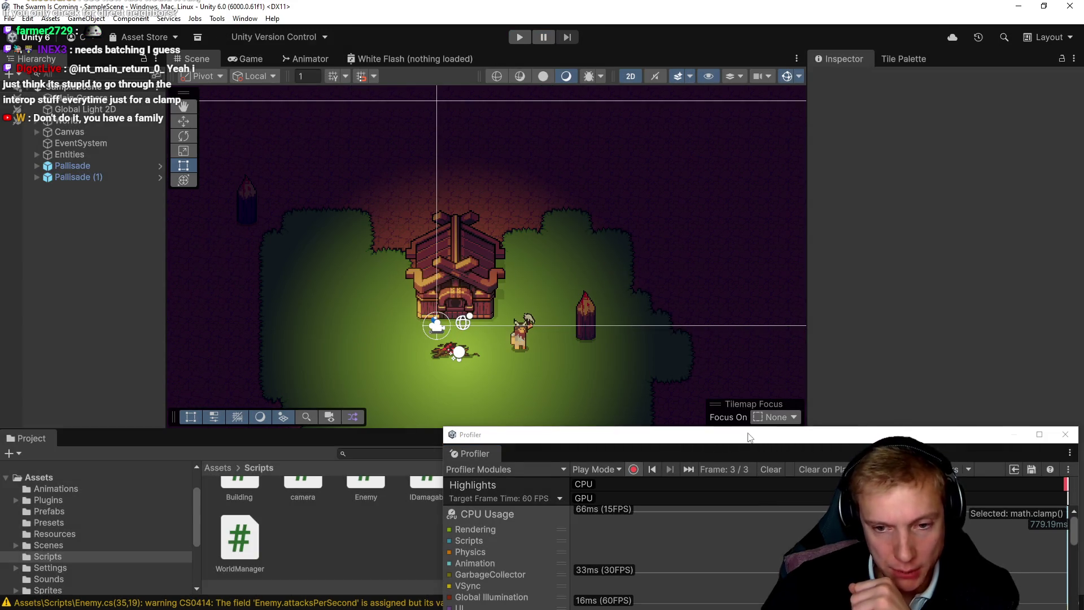
{"action": "left_click_drag", "start_coordinate": [749, 436], "coordinate": [498, 209]}
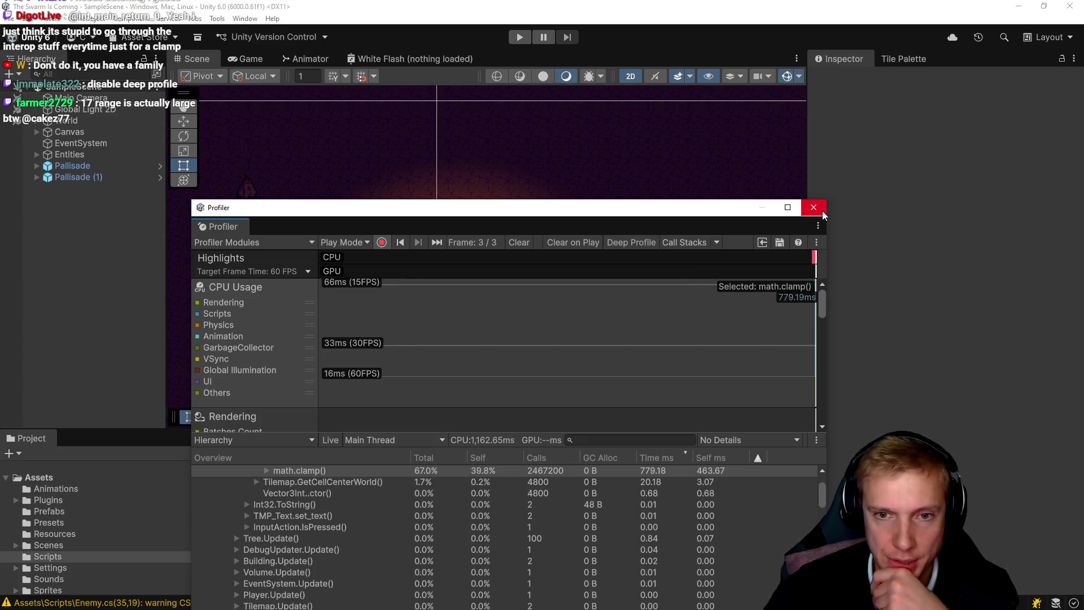
{"action": "left_click", "coordinate": [815, 207]}
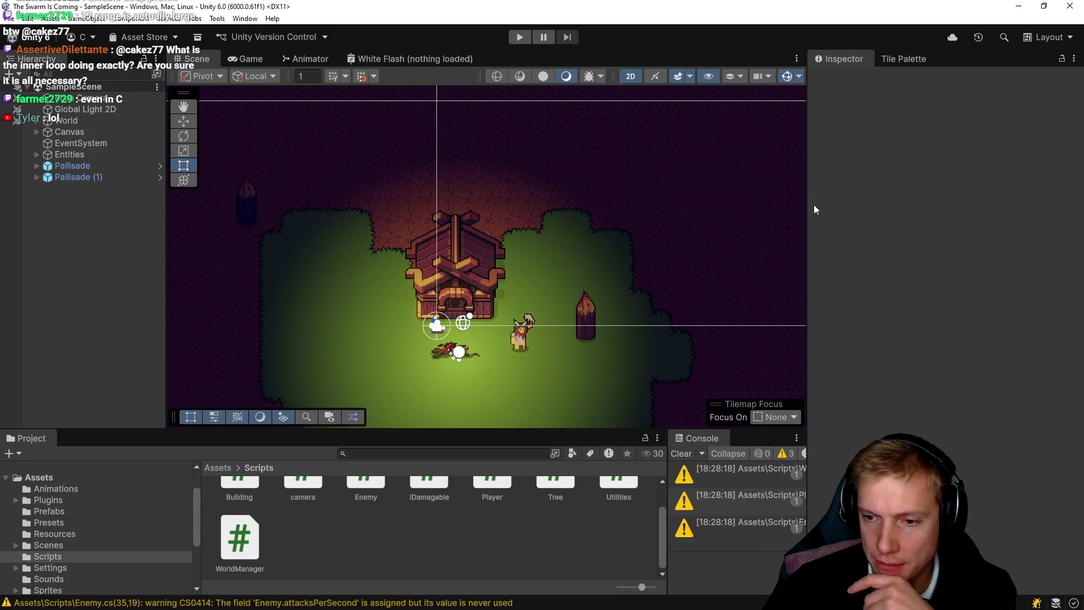
{"action": "left_click", "coordinate": [65, 117]}
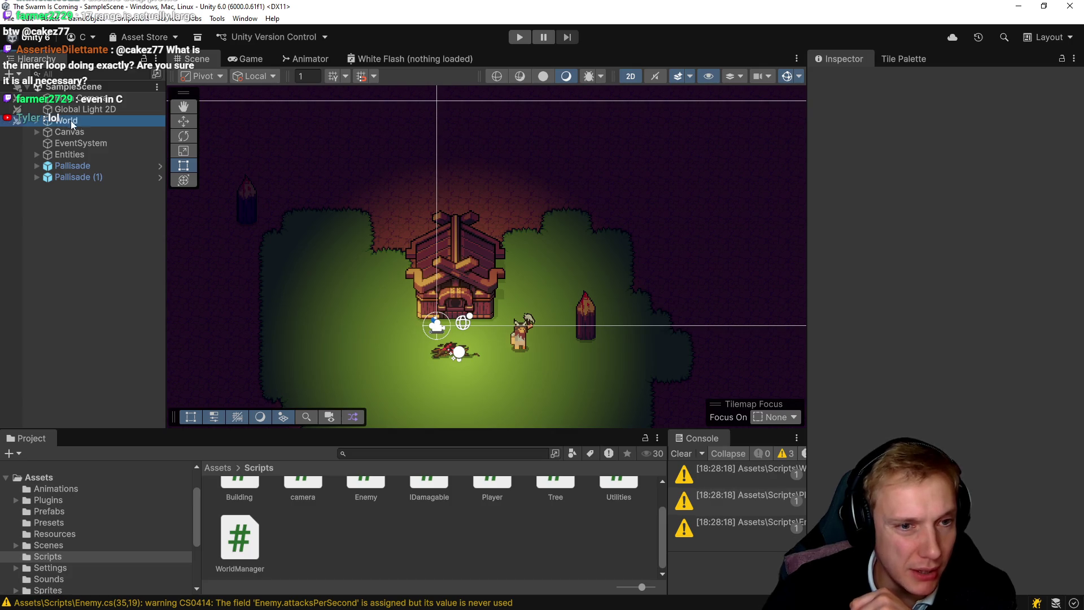
Step: Pan and zoom the Scene view to centre the house and grass area over the tile grid
{"action": "left_click_drag", "start_coordinate": [369, 269], "coordinate": [480, 265]}
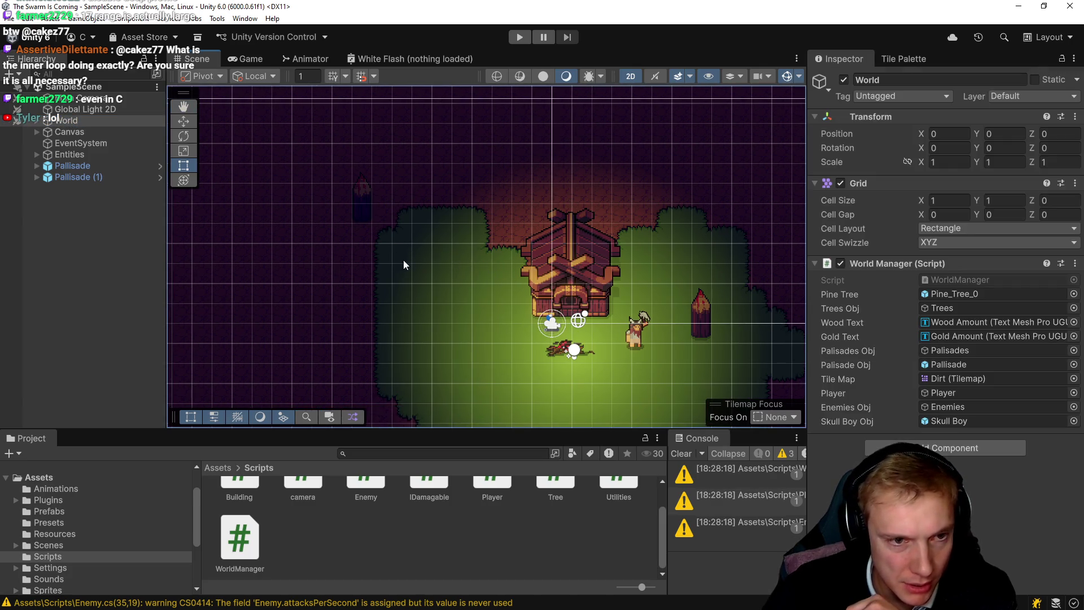
{"action": "scroll", "coordinate": [403, 260], "scroll_direction": "up", "scroll_amount": 5}
{"action": "left_click_drag", "start_coordinate": [419, 253], "coordinate": [559, 257]}
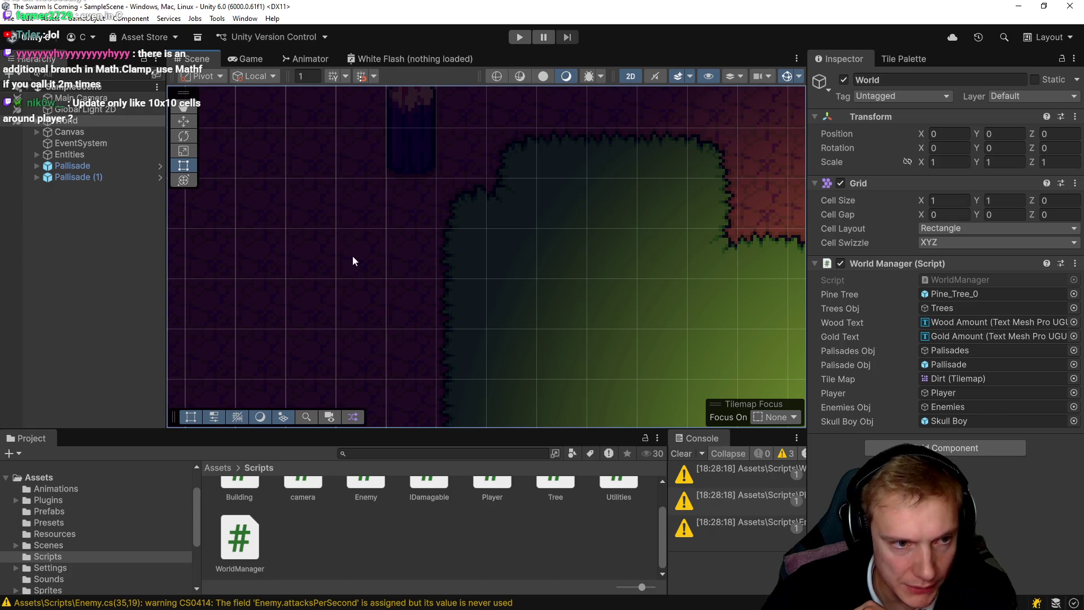
{"action": "scroll", "coordinate": [306, 249], "scroll_direction": "down", "scroll_amount": 2}
{"action": "left_click_drag", "start_coordinate": [336, 237], "coordinate": [395, 256]}
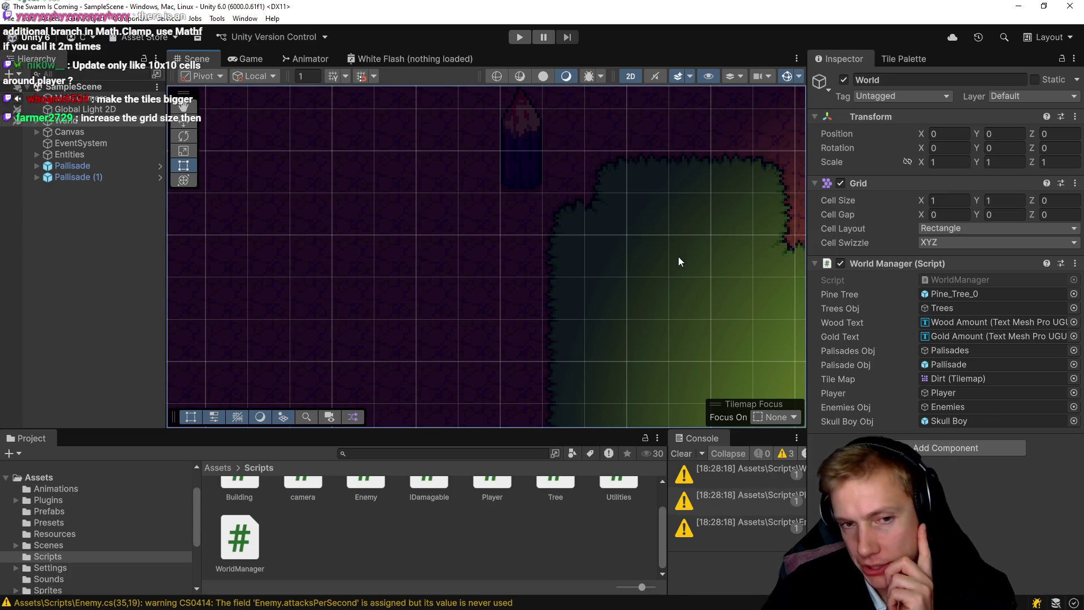
{"action": "scroll", "coordinate": [678, 256], "scroll_direction": "down", "scroll_amount": 5}
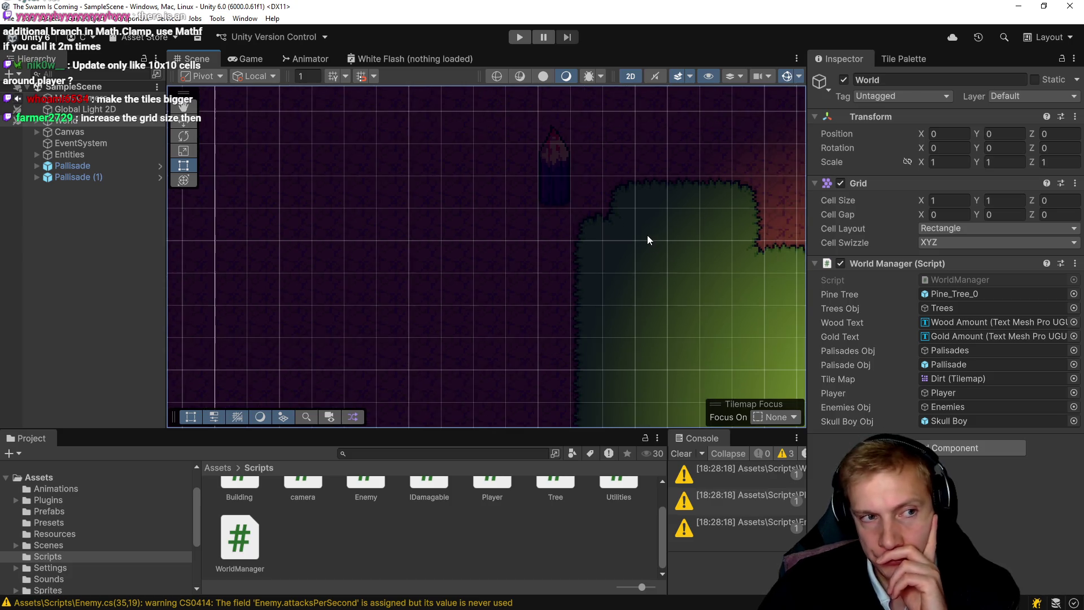
{"action": "left_click_drag", "start_coordinate": [669, 225], "coordinate": [455, 211]}
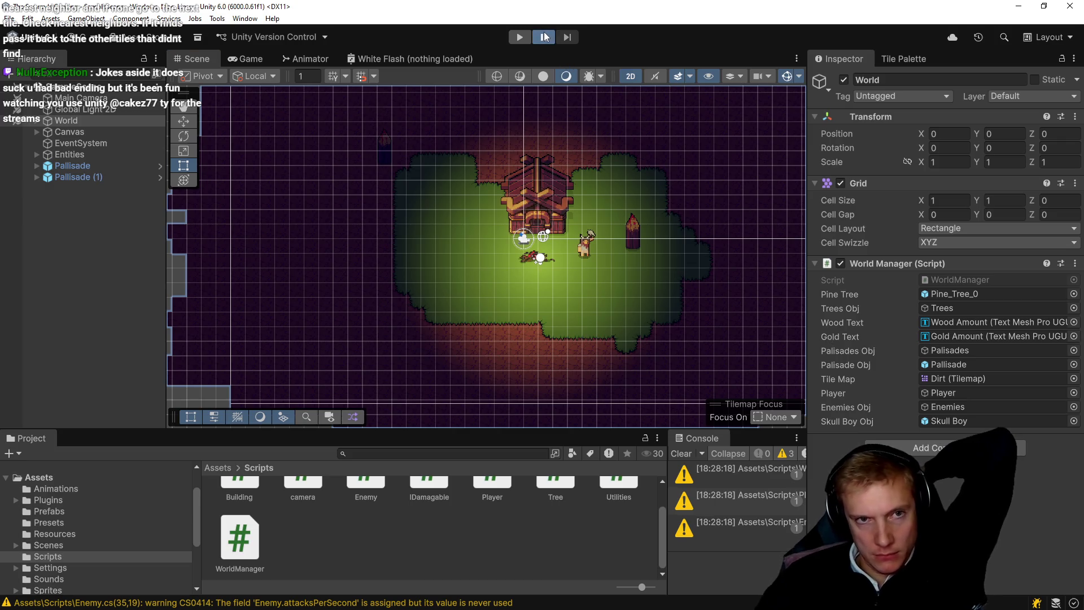
Step: Open the Profiler from Window > Analysis and start Play mode
{"action": "left_click", "coordinate": [245, 18]}
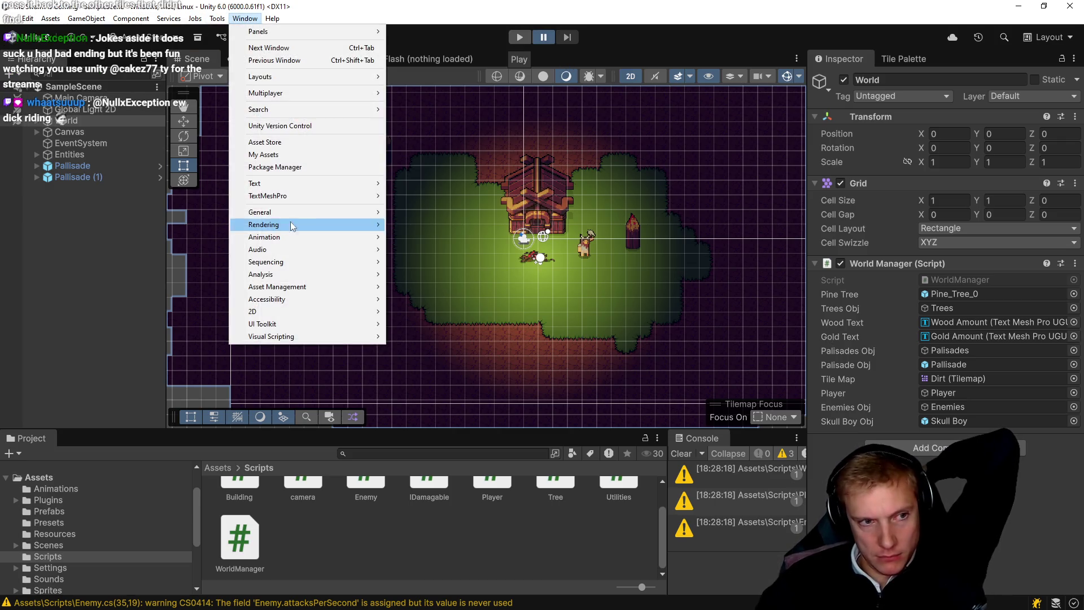
{"action": "mouse_move", "coordinate": [309, 271]}
{"action": "left_click", "coordinate": [405, 277]}
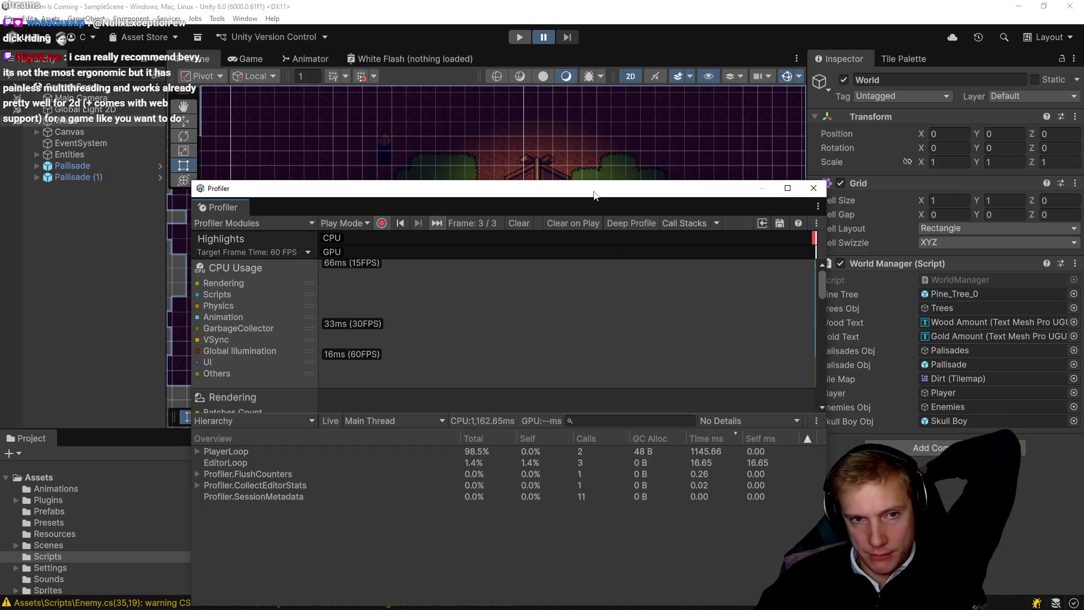
{"action": "left_click_drag", "start_coordinate": [595, 190], "coordinate": [517, 123]}
{"action": "left_click", "coordinate": [519, 38]}
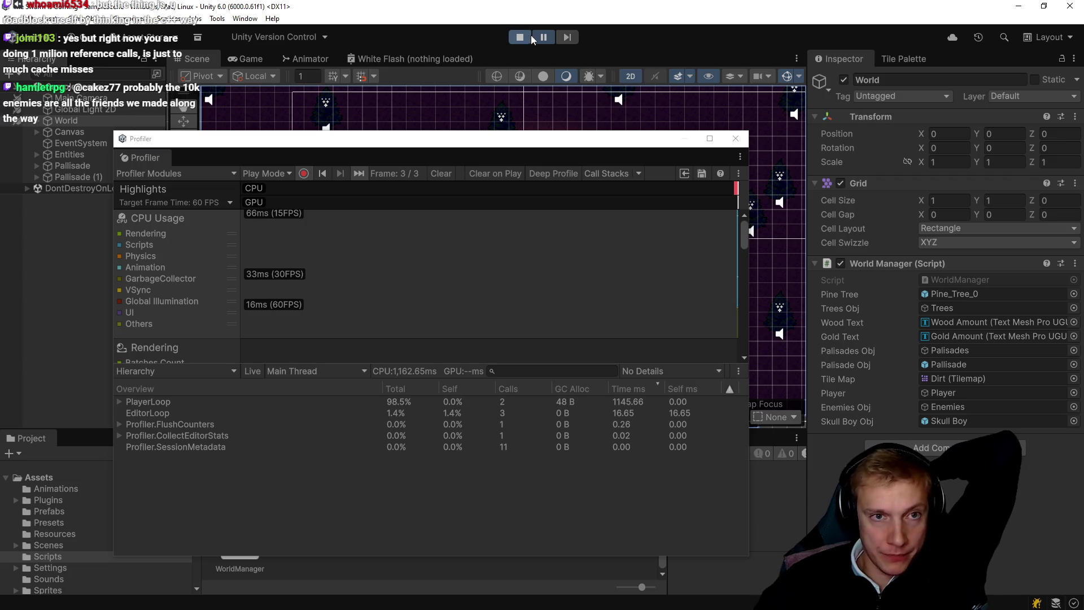
{"action": "mouse_move", "coordinate": [516, 143]}
{"action": "left_mouse_down"}
{"action": "mouse_move", "coordinate": [494, 489]}
{"action": "mouse_move", "coordinate": [483, 163]}
{"action": "left_mouse_up"}
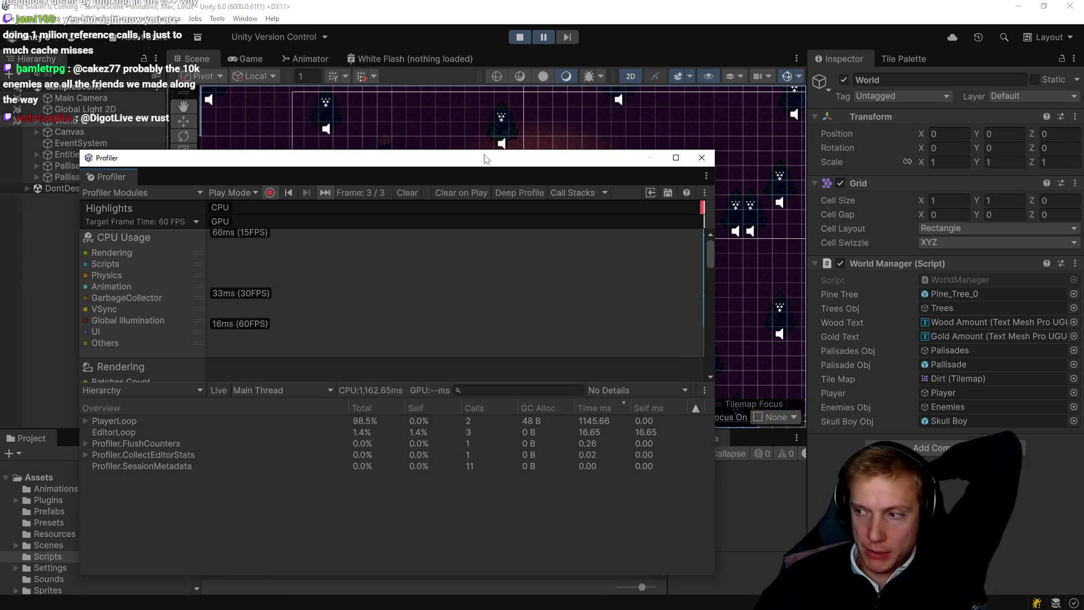
Step: Step the paused game to frame 10 and select its 52.059 ms CPU highlight
{"action": "left_click", "coordinate": [568, 36]}
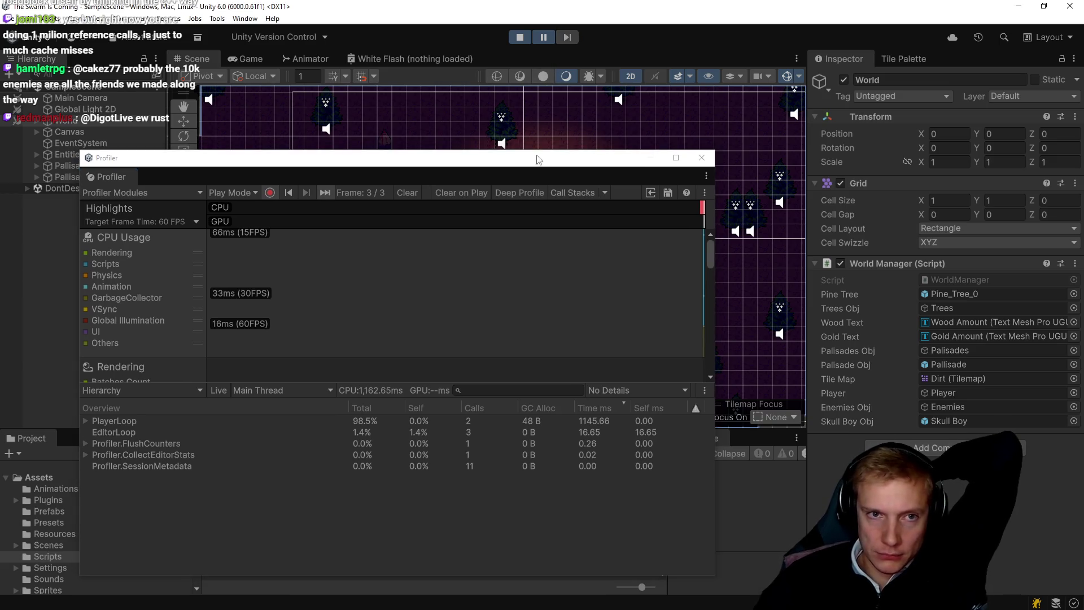
{"action": "mouse_move", "coordinate": [701, 217]}
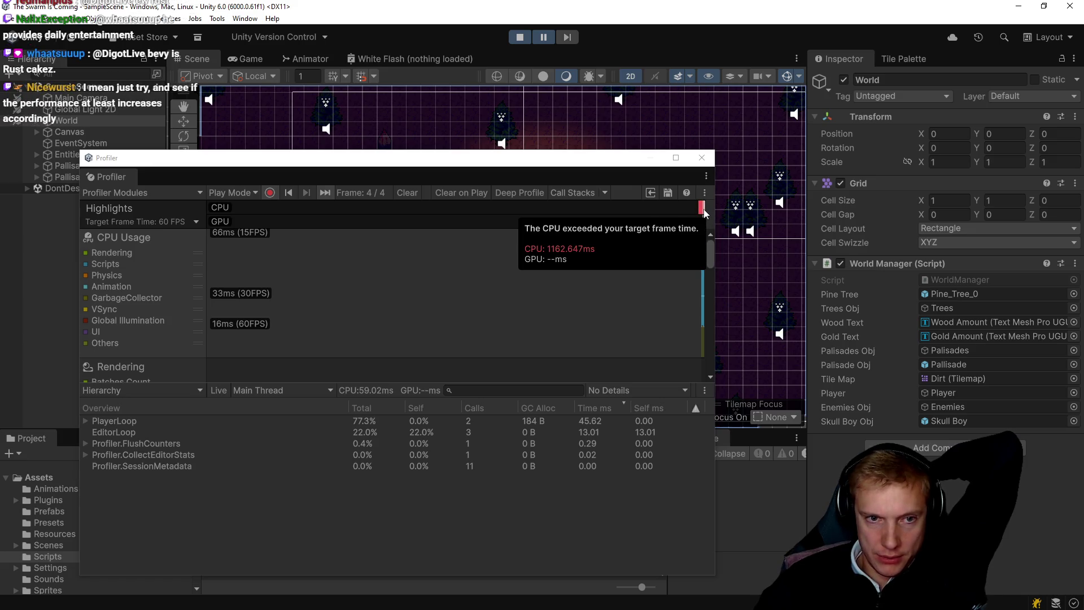
{"action": "left_click", "coordinate": [567, 39]}
{"action": "left_click", "coordinate": [567, 39]}
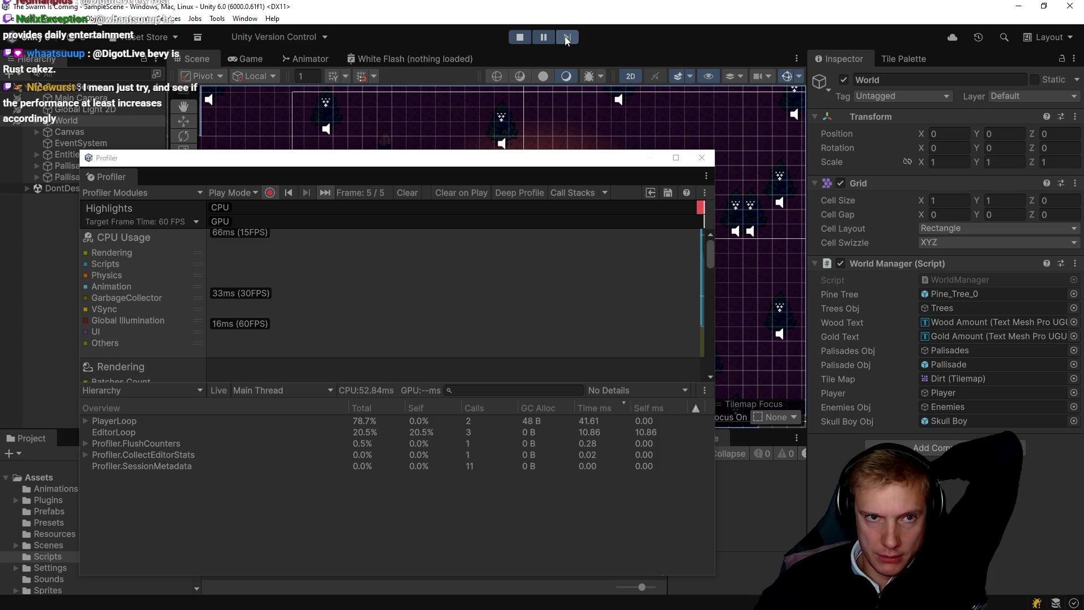
{"action": "left_click", "coordinate": [567, 39]}
{"action": "left_click", "coordinate": [567, 38]}
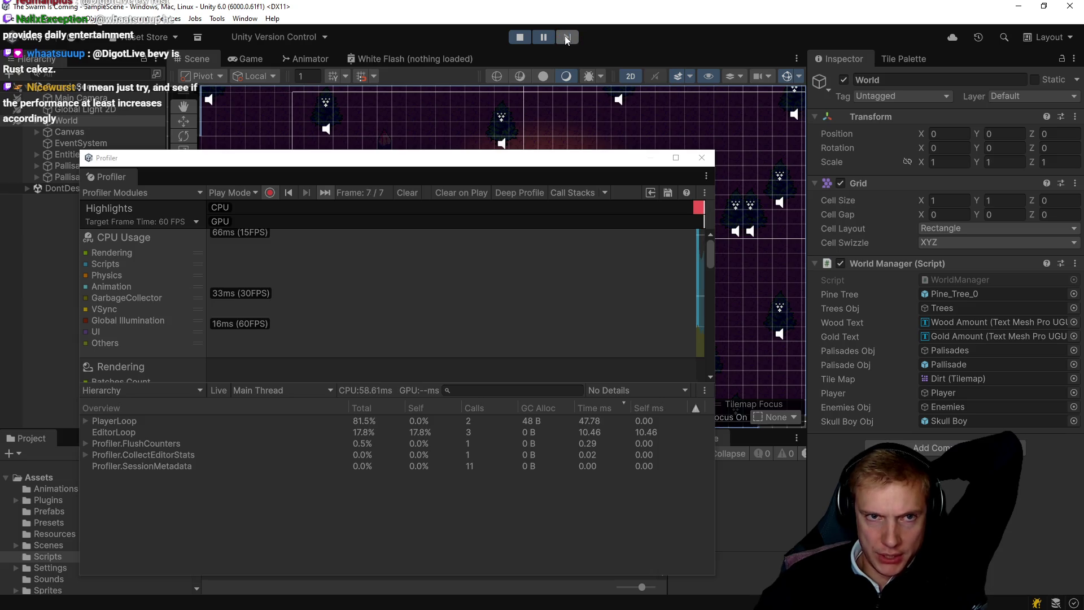
{"action": "left_click", "coordinate": [567, 39]}
{"action": "left_click", "coordinate": [568, 38]}
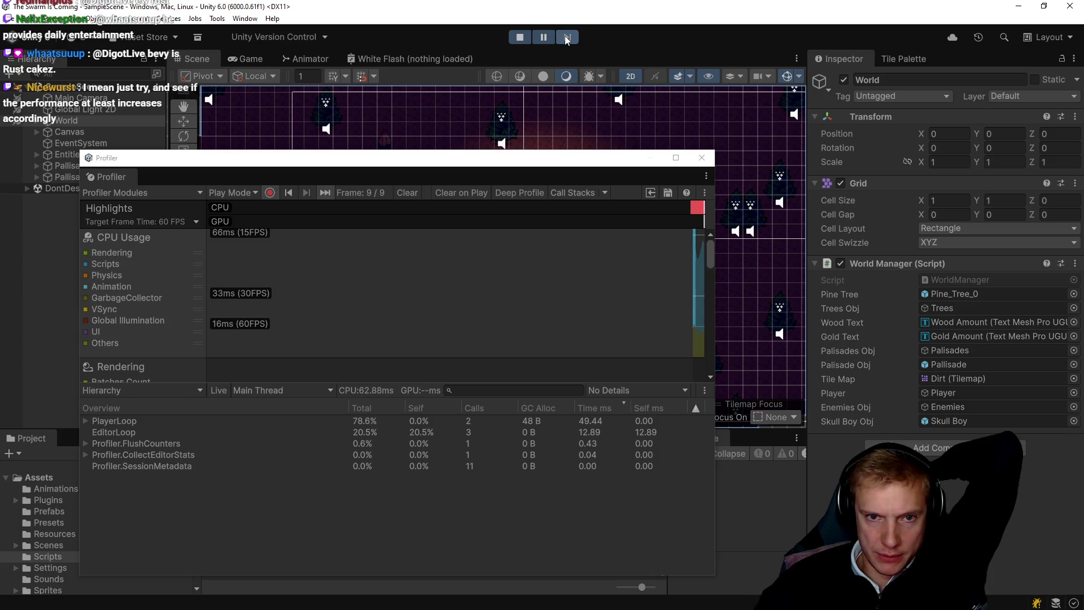
{"action": "left_click", "coordinate": [703, 212]}
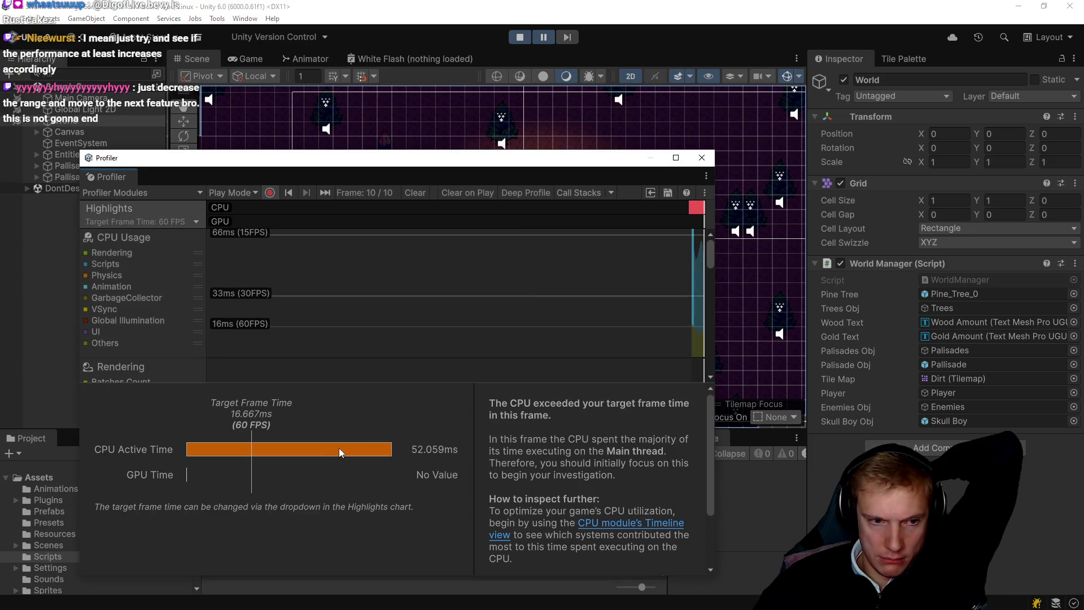
Step: Switch the Profiler to Hierarchy view and expand PlayerLoop down to WorldManager.Update() at about 39 ms
{"action": "left_click", "coordinate": [320, 457]}
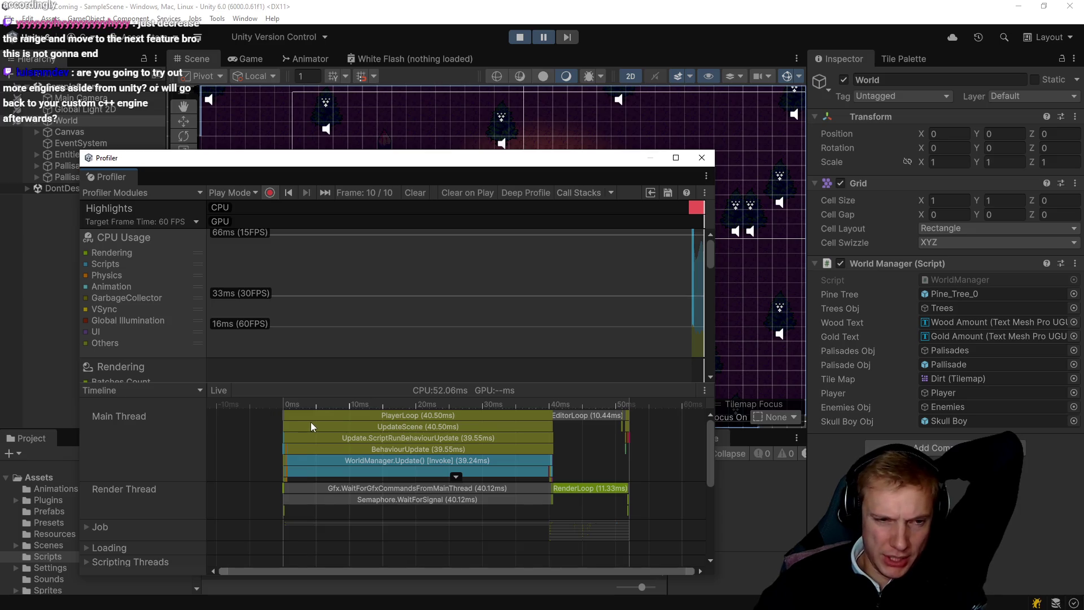
{"action": "left_click", "coordinate": [189, 392]}
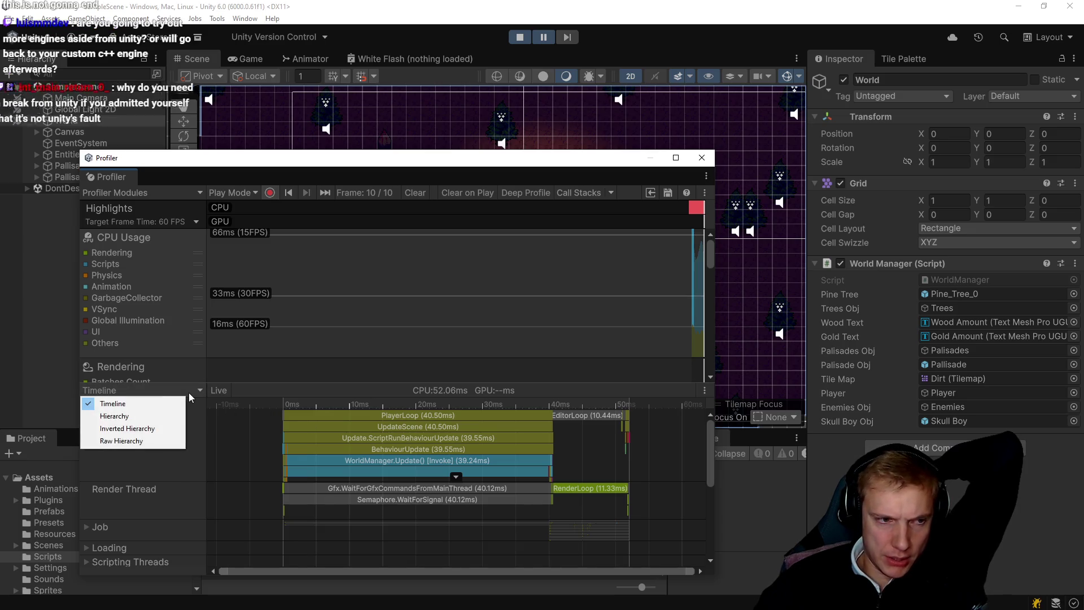
{"action": "left_click", "coordinate": [114, 416]}
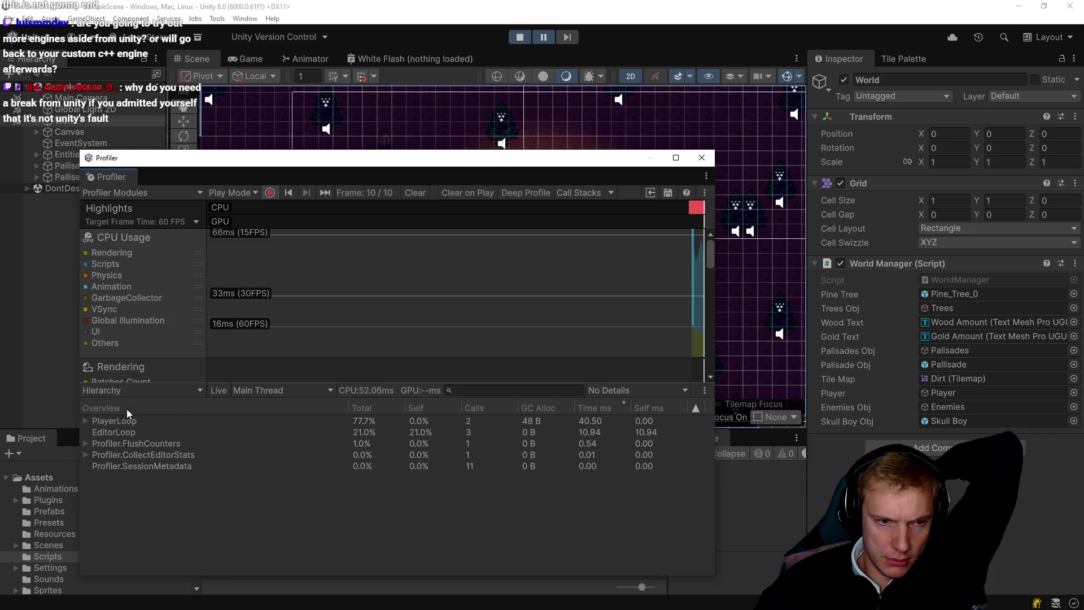
{"action": "left_click", "coordinate": [85, 420]}
{"action": "left_click", "coordinate": [95, 431]}
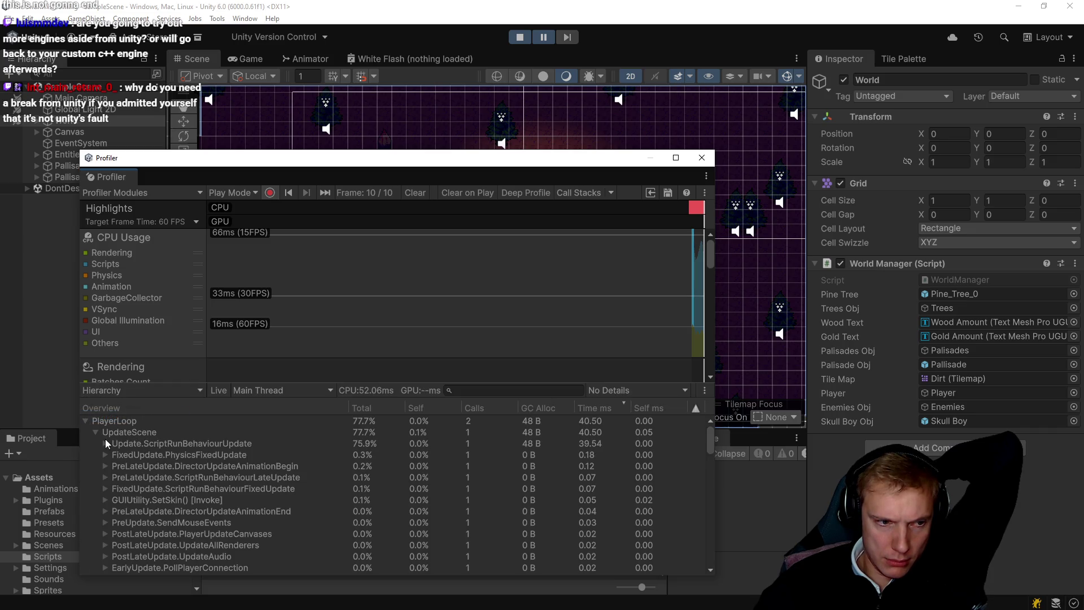
{"action": "left_click", "coordinate": [105, 443]}
{"action": "left_click", "coordinate": [115, 454]}
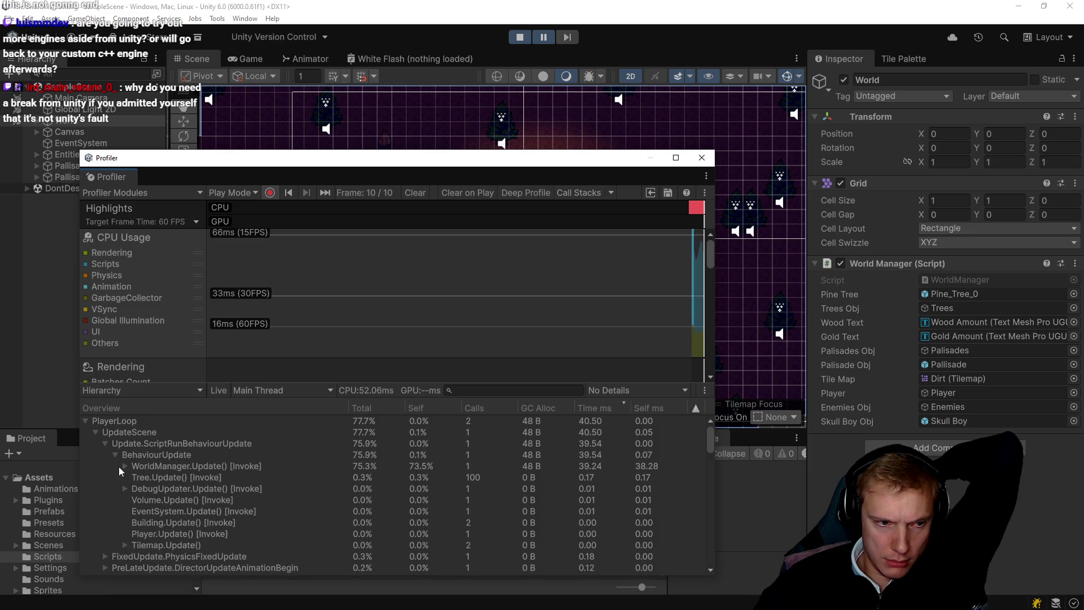
{"action": "left_click", "coordinate": [125, 466]}
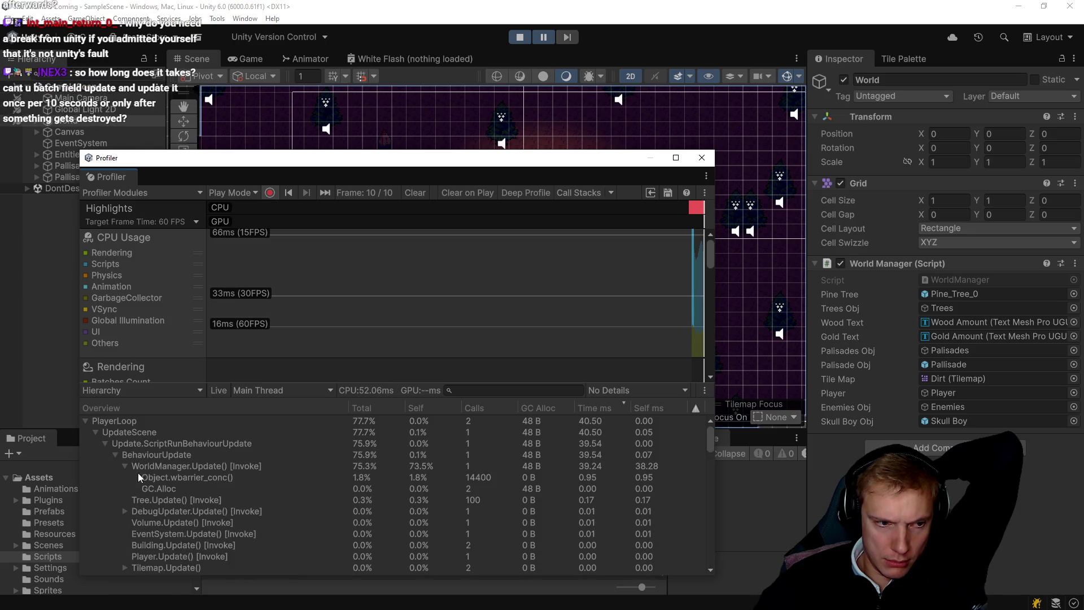
{"action": "left_click", "coordinate": [188, 468]}
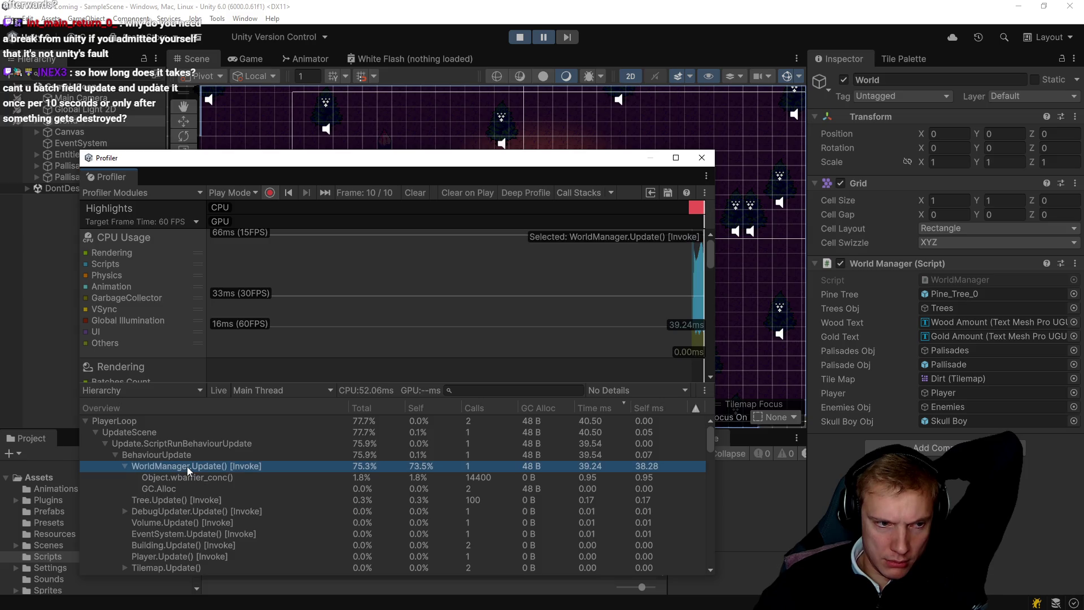
{"action": "scroll", "coordinate": [230, 511], "scroll_direction": "down", "scroll_amount": 5}
{"action": "scroll", "coordinate": [232, 513], "scroll_direction": "up", "scroll_amount": 5}
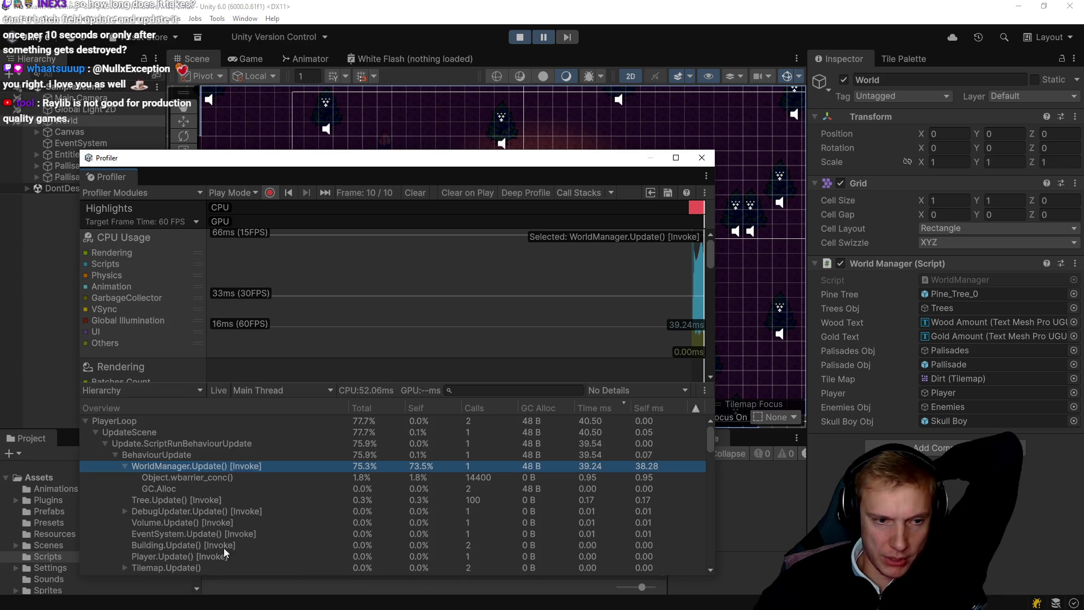
Step: Stop Play mode, enable Deep Profile, and return to the Excalidraw whiteboard
{"action": "left_click", "coordinate": [520, 36]}
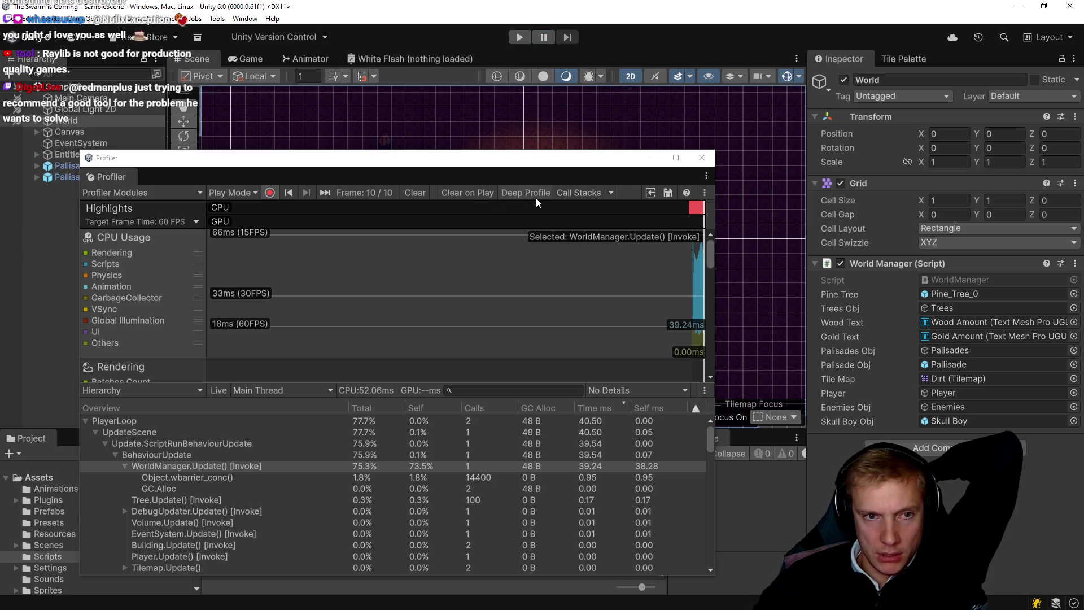
{"action": "left_click", "coordinate": [527, 193]}
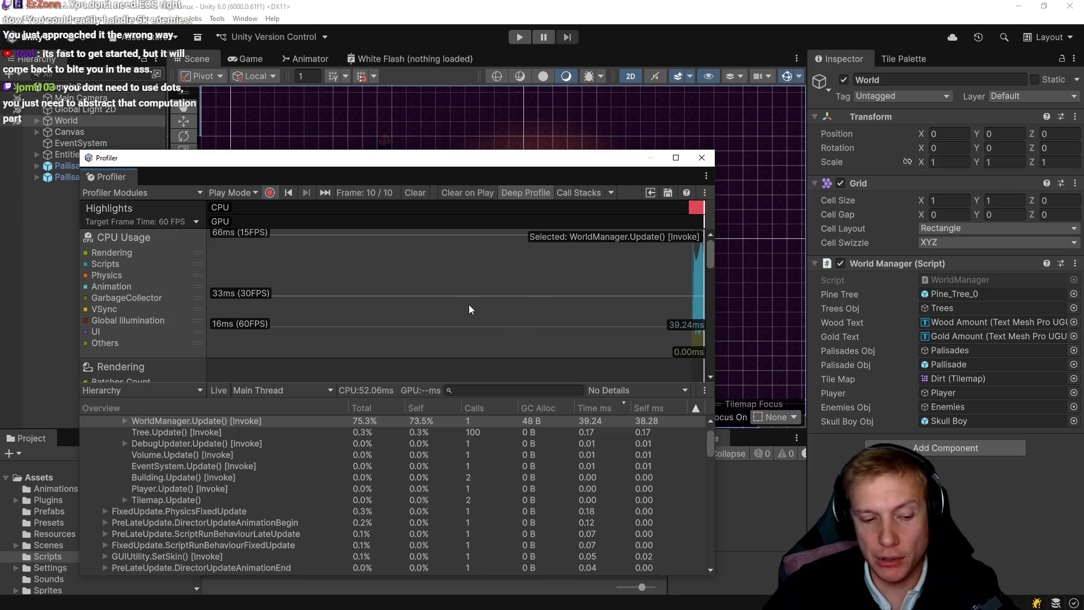
{"action": "key", "text": "alt+Tab"}
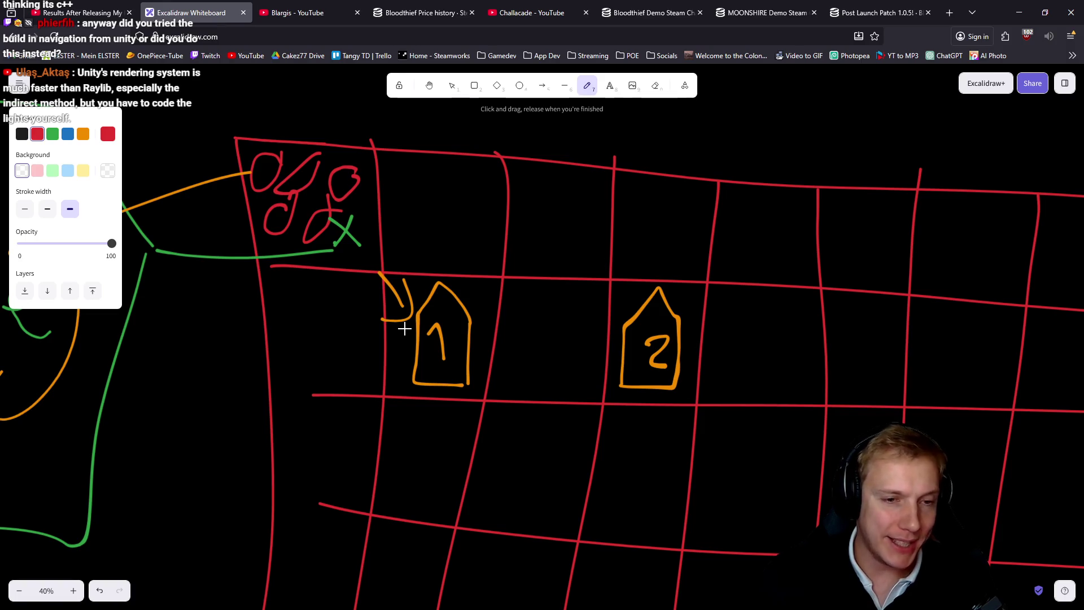
Step: Pick red and outline a new grid area below the existing sketch
{"action": "scroll", "coordinate": [423, 321], "scroll_direction": "down", "scroll_amount": 4}
{"action": "scroll", "coordinate": [462, 307], "scroll_direction": "up", "scroll_amount": 3}
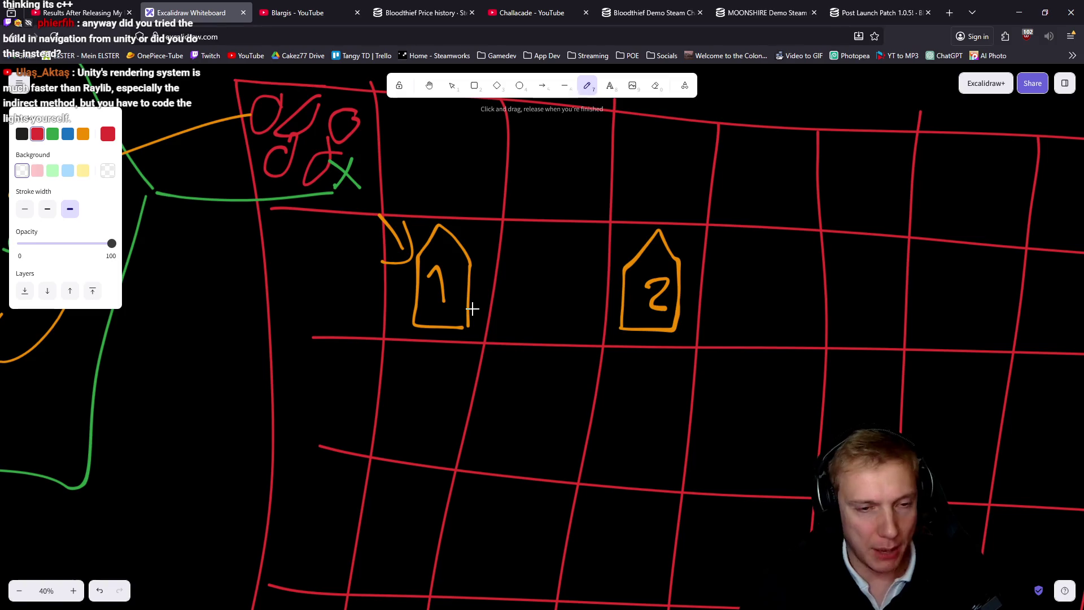
{"action": "scroll", "coordinate": [471, 309], "scroll_direction": "down", "scroll_amount": 4}
{"action": "scroll", "coordinate": [472, 303], "scroll_direction": "up", "scroll_amount": 1}
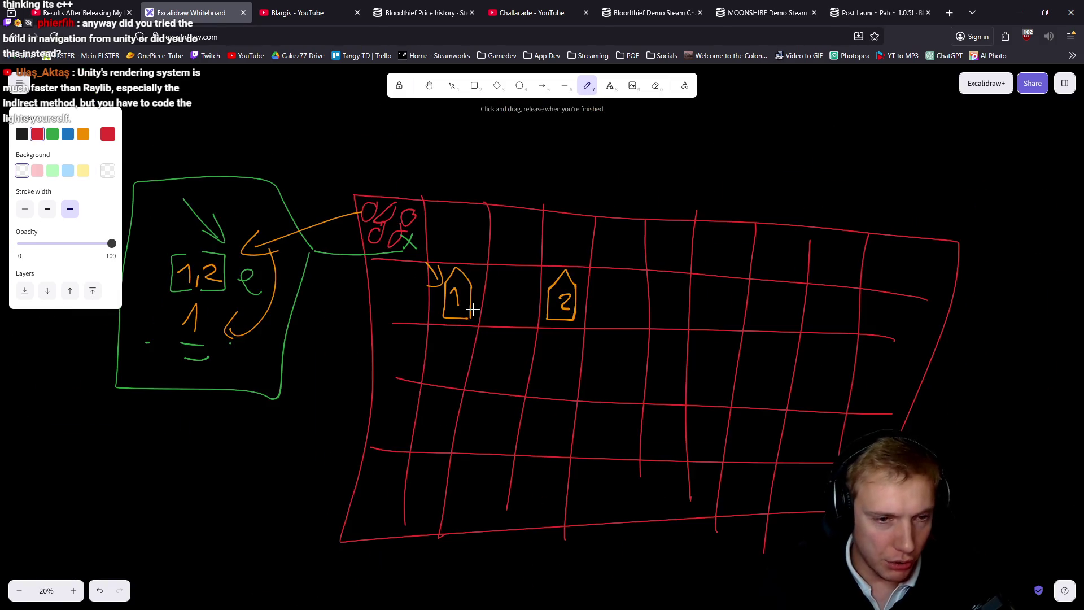
{"action": "scroll", "coordinate": [479, 271], "scroll_direction": "down", "scroll_amount": 3}
{"action": "left_click", "coordinate": [108, 134]}
{"action": "mouse_move", "coordinate": [351, 342]}
{"action": "left_mouse_down"}
{"action": "mouse_move", "coordinate": [332, 517]}
{"action": "mouse_move", "coordinate": [753, 587]}
{"action": "left_mouse_up"}
{"action": "left_click_drag", "start_coordinate": [898, 327], "coordinate": [890, 427]}
{"action": "scroll", "coordinate": [796, 315], "scroll_direction": "down", "scroll_amount": 2}
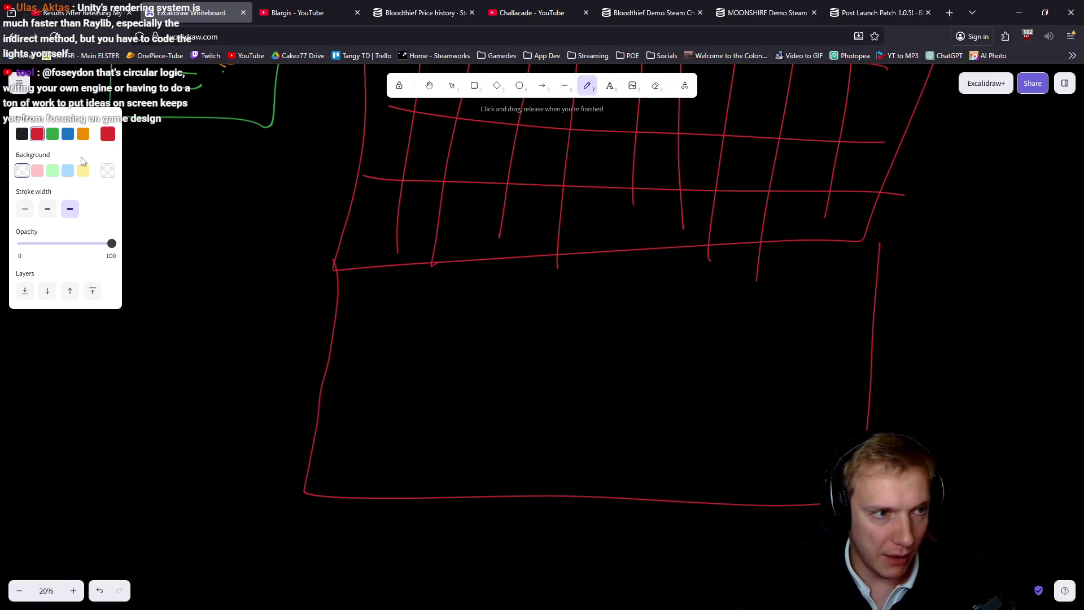
Step: Draw nine vertical grid lines across the new area
{"action": "left_click_drag", "start_coordinate": [395, 253], "coordinate": [383, 461]}
{"action": "left_click_drag", "start_coordinate": [439, 260], "coordinate": [451, 472]}
{"action": "left_click_drag", "start_coordinate": [494, 242], "coordinate": [506, 479]}
{"action": "left_click_drag", "start_coordinate": [557, 264], "coordinate": [577, 469]}
{"action": "left_click_drag", "start_coordinate": [645, 183], "coordinate": [628, 512]}
{"action": "left_click_drag", "start_coordinate": [682, 220], "coordinate": [663, 454]}
{"action": "left_click_drag", "start_coordinate": [708, 244], "coordinate": [709, 468]}
{"action": "left_click_drag", "start_coordinate": [761, 255], "coordinate": [738, 474]}
{"action": "left_click_drag", "start_coordinate": [833, 197], "coordinate": [782, 507]}
Step: Draw four horizontal grid lines across the new area, redrawing one that sloped
{"action": "left_click_drag", "start_coordinate": [326, 307], "coordinate": [861, 337]}
{"action": "key", "text": "ctrl+z"}
{"action": "left_click_drag", "start_coordinate": [331, 308], "coordinate": [835, 293]}
{"action": "left_click_drag", "start_coordinate": [884, 354], "coordinate": [778, 356]}
{"action": "left_click_drag", "start_coordinate": [625, 357], "coordinate": [357, 345]}
{"action": "left_click_drag", "start_coordinate": [323, 390], "coordinate": [848, 419]}
{"action": "left_click_drag", "start_coordinate": [828, 463], "coordinate": [304, 446]}
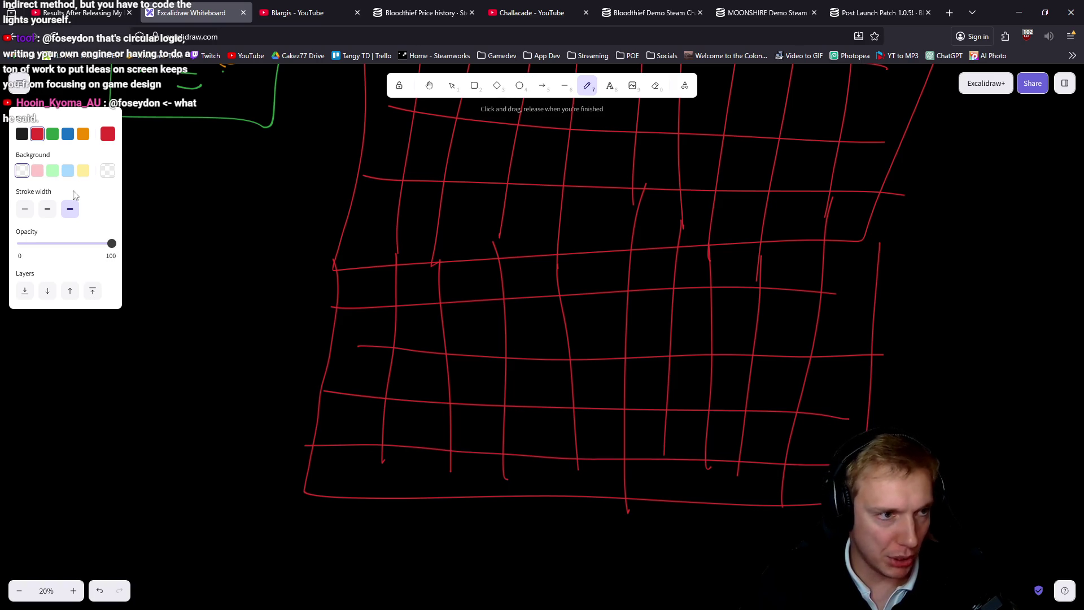
{"action": "left_click", "coordinate": [83, 134]}
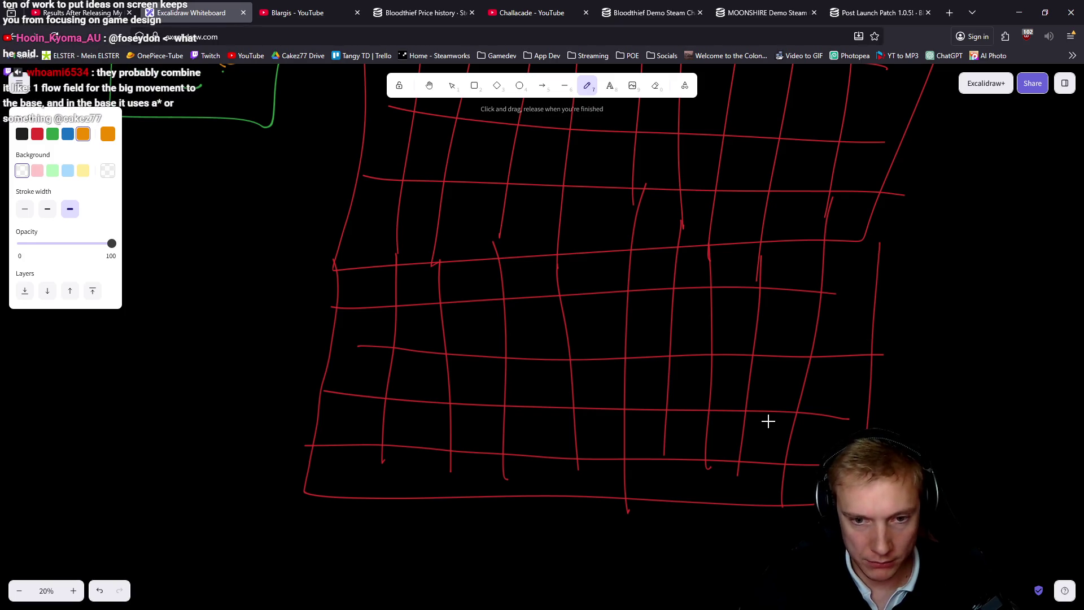
Step: Draw an orange house shape in a lower-right cell with a red flame above it
{"action": "mouse_move", "coordinate": [781, 419]}
{"action": "left_mouse_down"}
{"action": "mouse_move", "coordinate": [752, 421]}
{"action": "mouse_move", "coordinate": [758, 443]}
{"action": "mouse_move", "coordinate": [781, 428]}
{"action": "mouse_move", "coordinate": [761, 453]}
{"action": "mouse_move", "coordinate": [744, 430]}
{"action": "mouse_move", "coordinate": [758, 450]}
{"action": "left_mouse_up"}
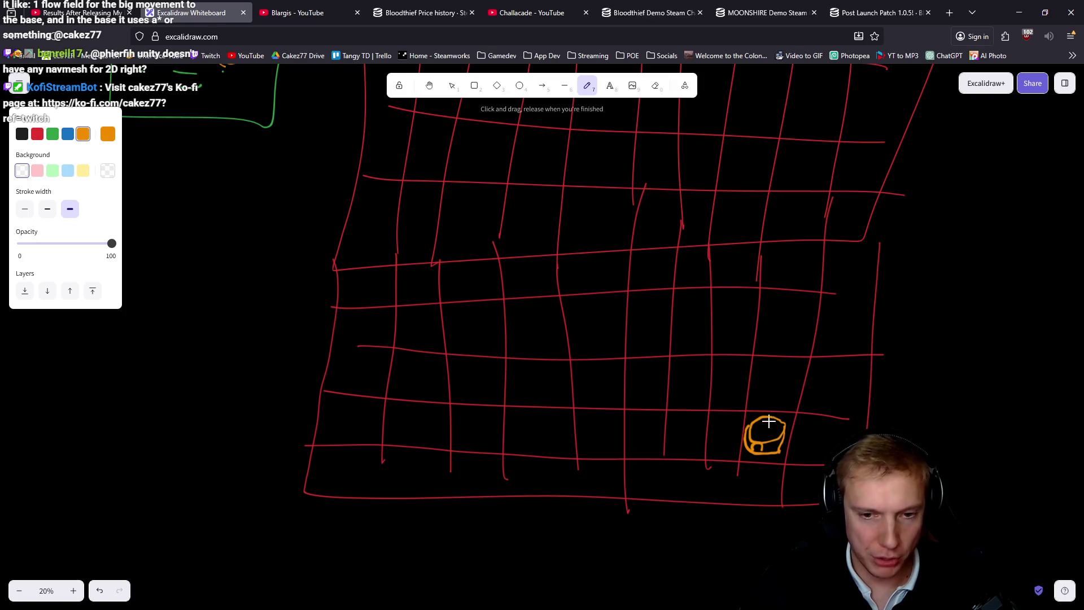
{"action": "left_click", "coordinate": [36, 135]}
{"action": "mouse_move", "coordinate": [778, 399]}
{"action": "left_mouse_down"}
{"action": "mouse_move", "coordinate": [775, 412]}
{"action": "mouse_move", "coordinate": [783, 395]}
{"action": "mouse_move", "coordinate": [796, 416]}
{"action": "mouse_move", "coordinate": [773, 412]}
{"action": "left_mouse_up"}
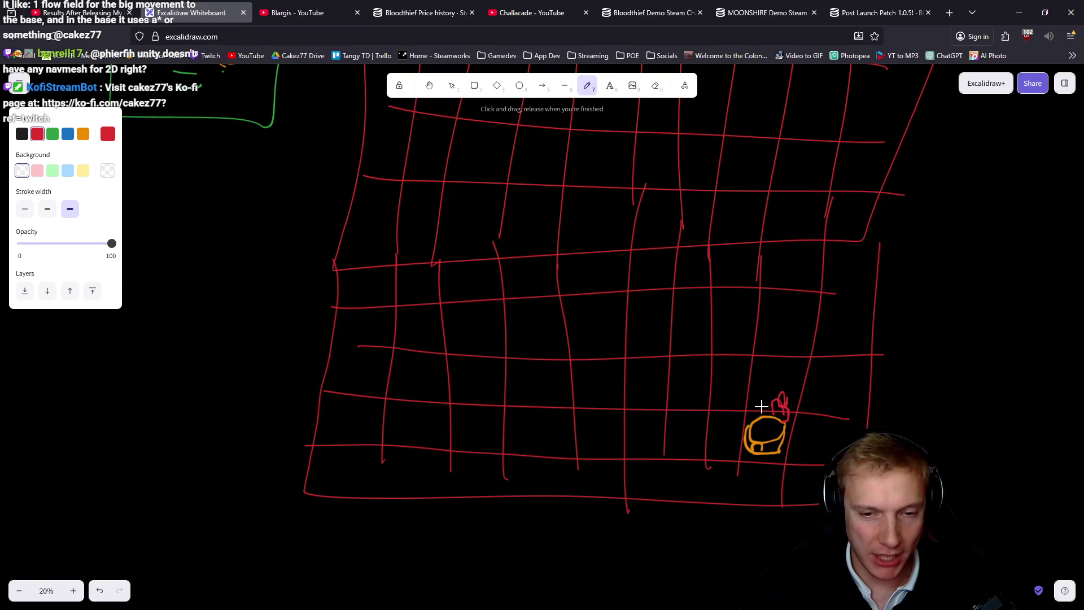
Step: Draw a long red diagonal line down to the house, then undo it
{"action": "scroll", "coordinate": [689, 412], "scroll_direction": "up", "scroll_amount": 5}
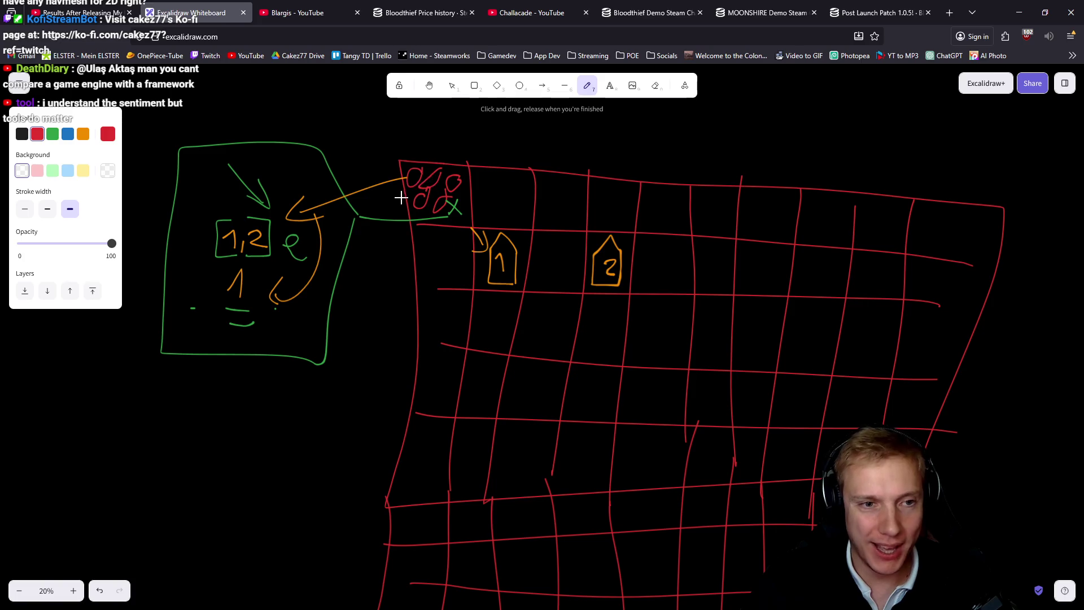
{"action": "scroll", "coordinate": [423, 169], "scroll_direction": "down", "scroll_amount": 1}
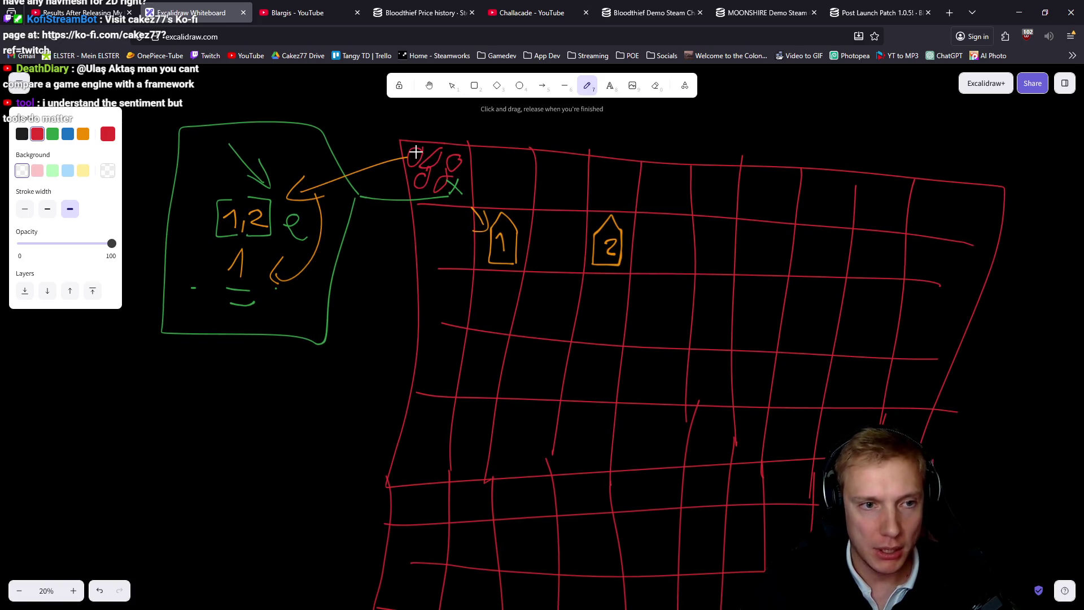
{"action": "scroll", "coordinate": [419, 163], "scroll_direction": "down", "scroll_amount": 4}
{"action": "mouse_move", "coordinate": [354, 72]}
{"action": "left_mouse_down"}
{"action": "mouse_move", "coordinate": [600, 346]}
{"action": "mouse_move", "coordinate": [715, 515]}
{"action": "mouse_move", "coordinate": [710, 489]}
{"action": "left_mouse_up"}
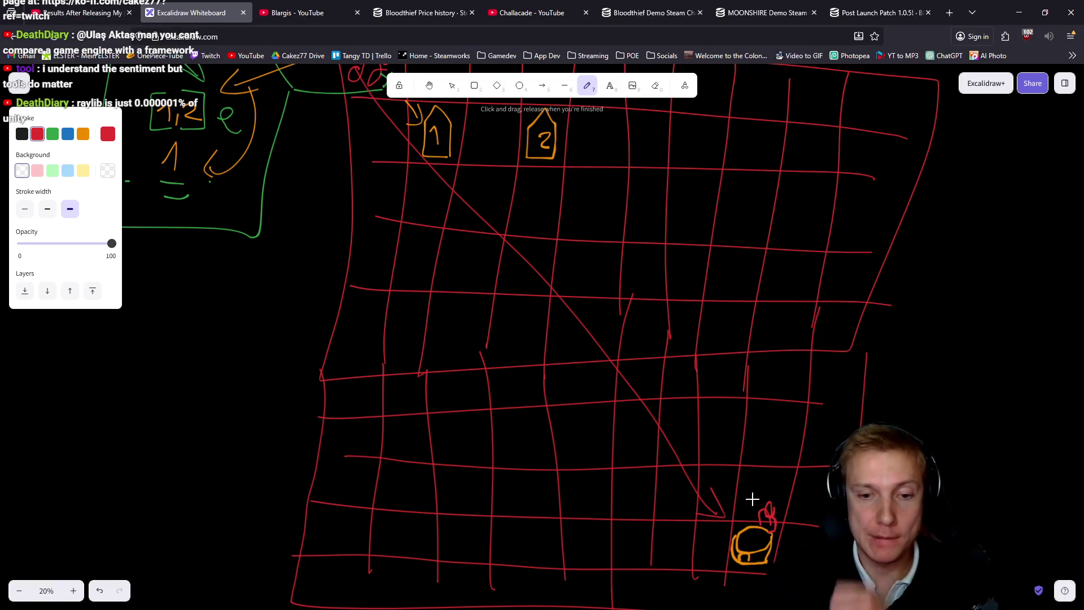
{"action": "scroll", "coordinate": [752, 499], "scroll_direction": "down", "scroll_amount": 2}
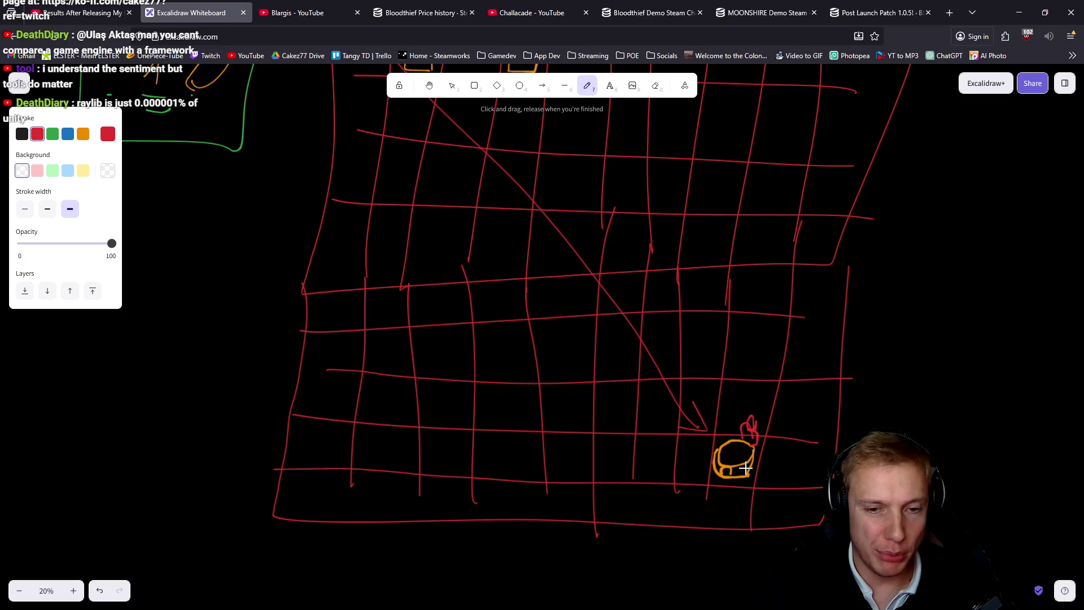
{"action": "key", "text": "ctrl+z"}
Step: Switch to orange and draw squiggles around the lower-right house shape
{"action": "left_click", "coordinate": [83, 134]}
{"action": "left_click_drag", "start_coordinate": [693, 446], "coordinate": [688, 468]}
{"action": "left_click_drag", "start_coordinate": [702, 394], "coordinate": [698, 416]}
{"action": "left_click_drag", "start_coordinate": [750, 394], "coordinate": [738, 409]}
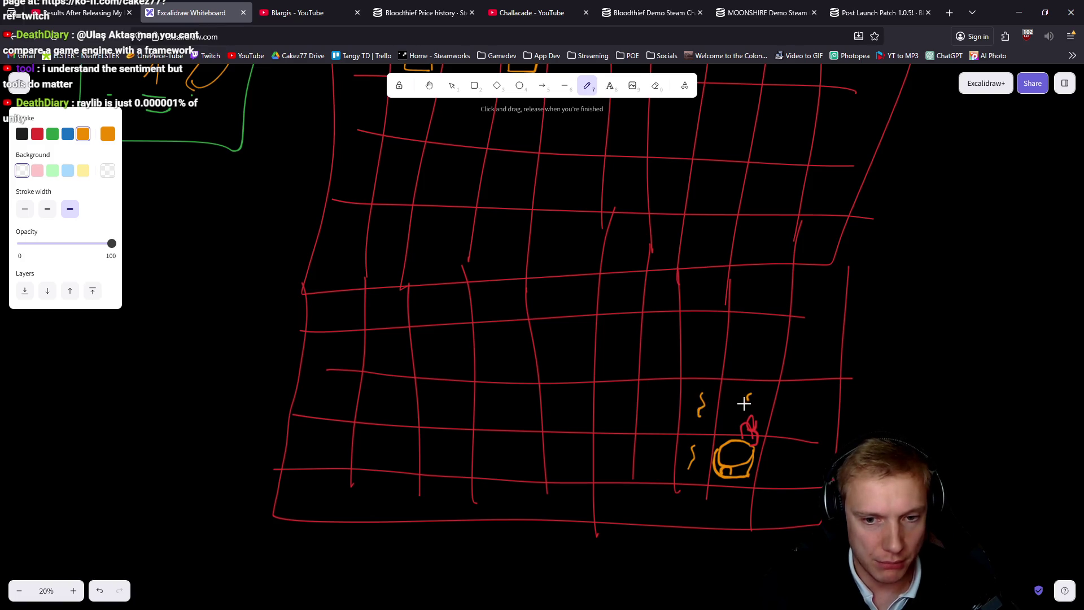
{"action": "left_click_drag", "start_coordinate": [703, 337], "coordinate": [701, 362]}
{"action": "left_click_drag", "start_coordinate": [660, 396], "coordinate": [655, 413]}
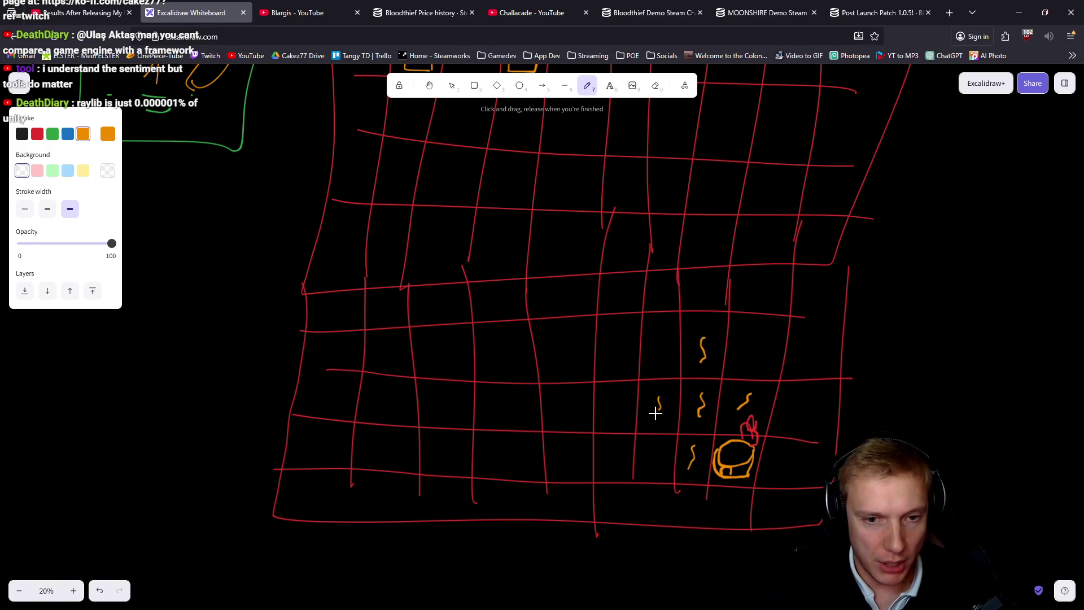
{"action": "left_click_drag", "start_coordinate": [760, 336], "coordinate": [751, 349]}
{"action": "left_click_drag", "start_coordinate": [793, 402], "coordinate": [799, 413]}
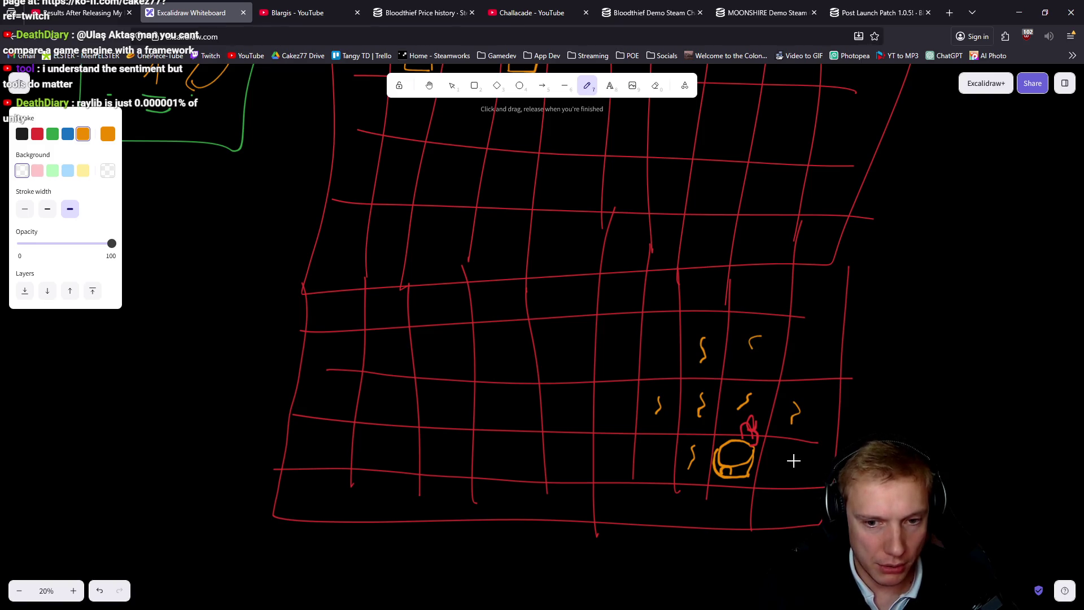
{"action": "left_click_drag", "start_coordinate": [784, 477], "coordinate": [785, 478]}
{"action": "left_click_drag", "start_coordinate": [728, 503], "coordinate": [732, 529]}
Step: Dot orange points across the lower and upper grid cells
{"action": "scroll", "coordinate": [676, 332], "scroll_direction": "up", "scroll_amount": 1}
{"action": "left_click_drag", "start_coordinate": [660, 316], "coordinate": [664, 326]}
{"action": "left_click", "coordinate": [622, 387]}
{"action": "left_click", "coordinate": [567, 417]}
{"action": "left_click_drag", "start_coordinate": [556, 461], "coordinate": [549, 474]}
{"action": "left_click", "coordinate": [667, 387]}
{"action": "left_click", "coordinate": [601, 449]}
{"action": "left_click", "coordinate": [613, 209]}
{"action": "left_click", "coordinate": [572, 224]}
{"action": "left_click", "coordinate": [571, 169]}
{"action": "left_click", "coordinate": [638, 163]}
{"action": "left_click", "coordinate": [688, 164]}
{"action": "left_click", "coordinate": [729, 235]}
{"action": "left_click", "coordinate": [763, 229]}
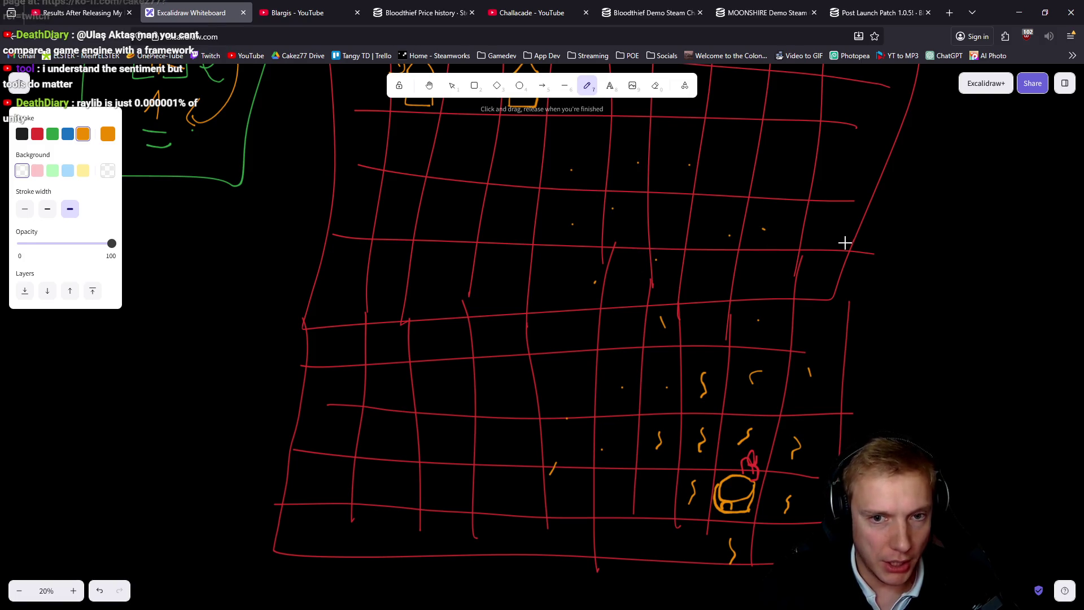
Step: Draw a small orange mark, two orange arrows, and an oval in a lower-left cell
{"action": "scroll", "coordinate": [738, 254], "scroll_direction": "up", "scroll_amount": 2}
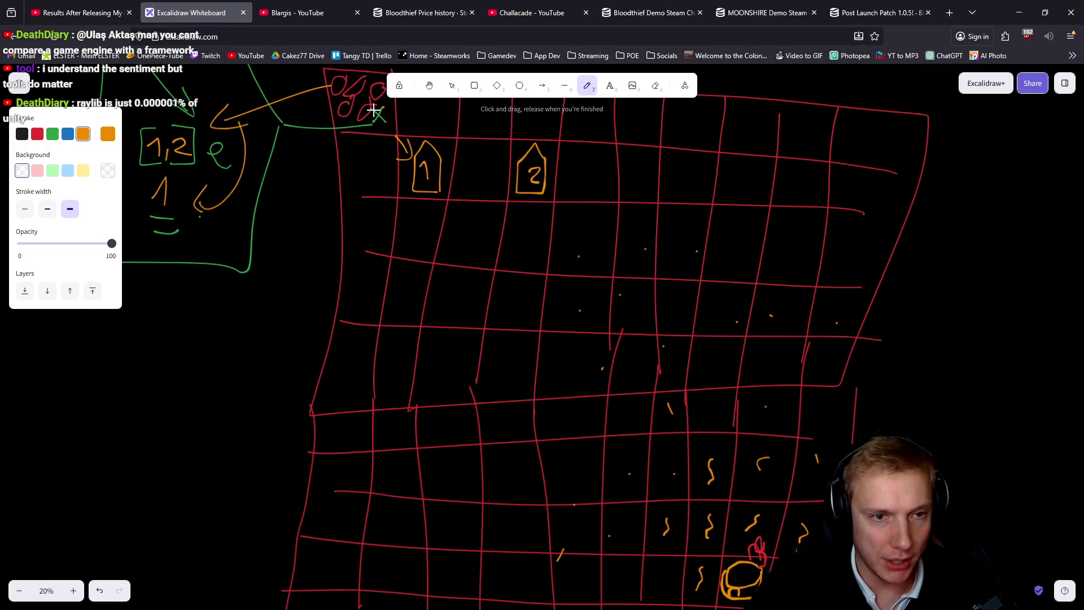
{"action": "mouse_move", "coordinate": [379, 105]}
{"action": "left_mouse_down"}
{"action": "mouse_move", "coordinate": [390, 129]}
{"action": "mouse_move", "coordinate": [379, 121]}
{"action": "left_mouse_up"}
{"action": "mouse_move", "coordinate": [570, 222]}
{"action": "left_mouse_down"}
{"action": "mouse_move", "coordinate": [587, 261]}
{"action": "mouse_move", "coordinate": [553, 254]}
{"action": "left_mouse_up"}
{"action": "left_click_drag", "start_coordinate": [619, 282], "coordinate": [643, 319]}
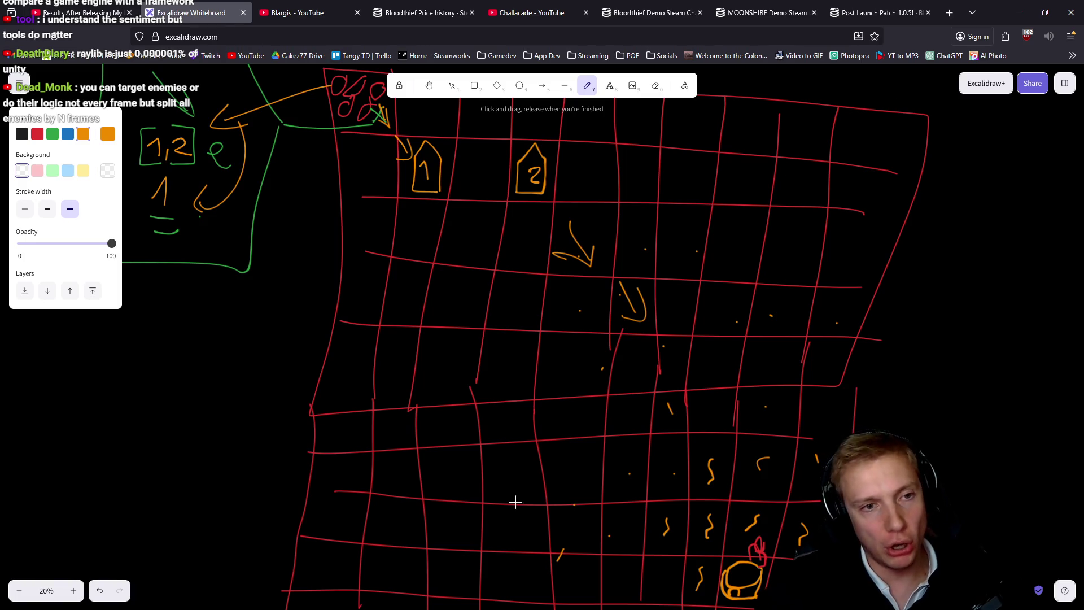
{"action": "scroll", "coordinate": [733, 333], "scroll_direction": "down", "scroll_amount": 2}
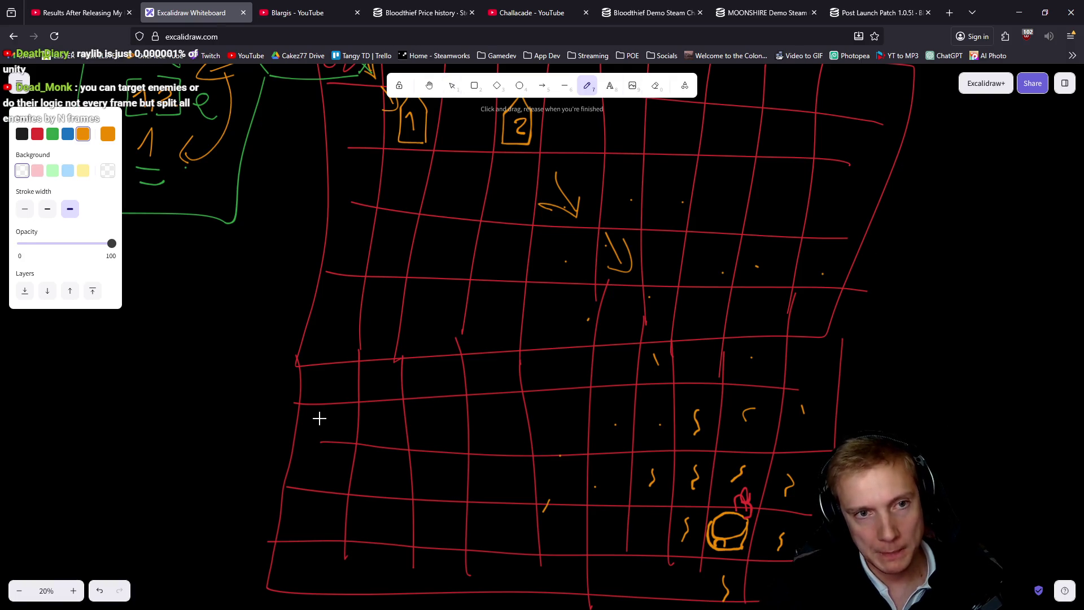
{"action": "scroll", "coordinate": [608, 321], "scroll_direction": "up", "scroll_amount": 2}
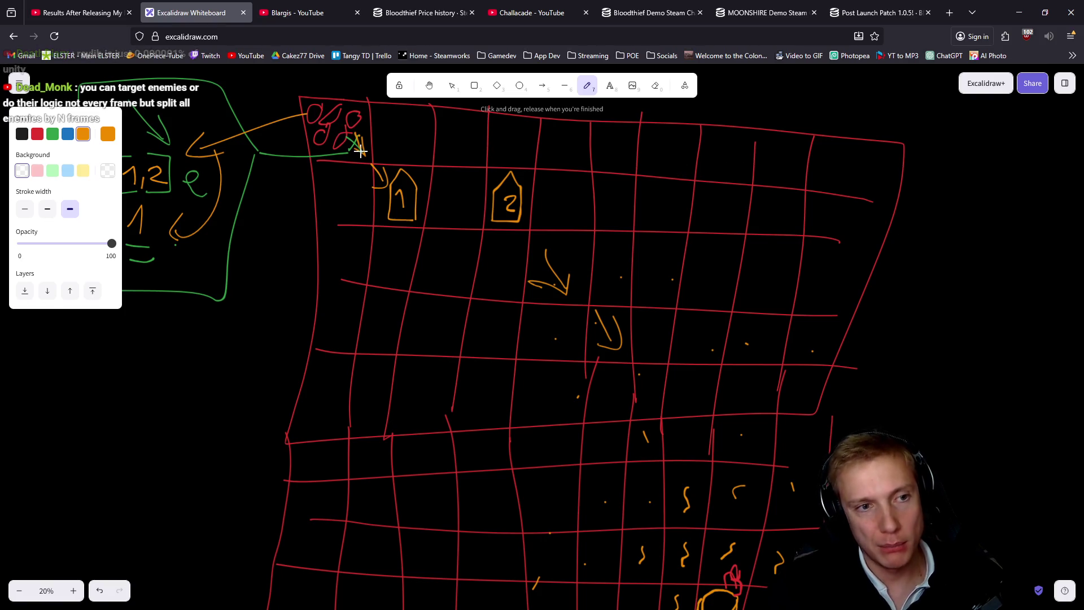
{"action": "scroll", "coordinate": [508, 296], "scroll_direction": "down", "scroll_amount": 2}
{"action": "scroll", "coordinate": [517, 302], "scroll_direction": "up", "scroll_amount": 1}
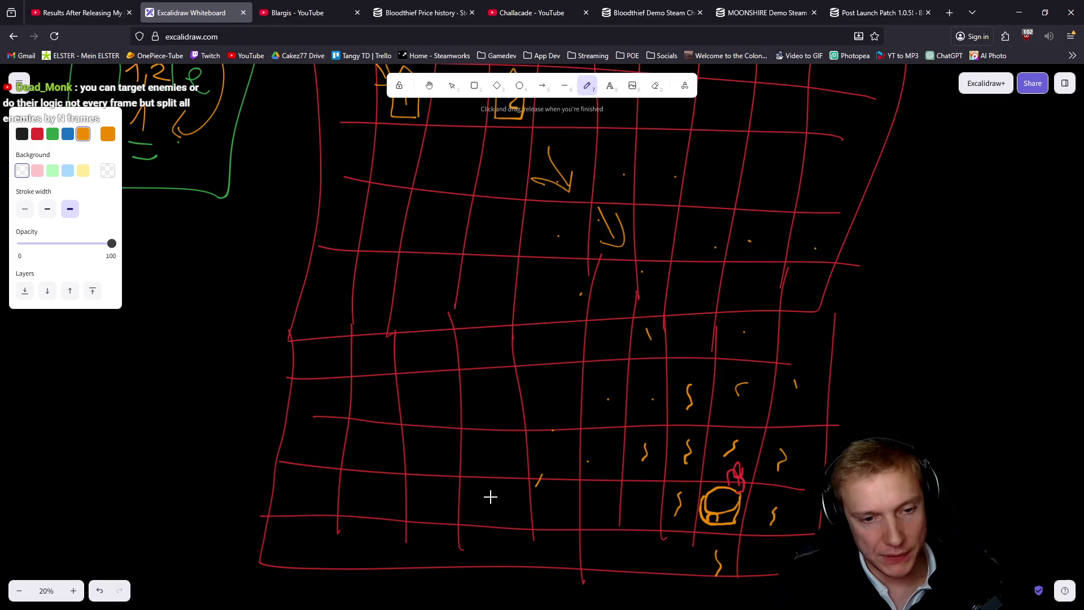
{"action": "mouse_move", "coordinate": [505, 488]}
{"action": "left_mouse_down"}
{"action": "mouse_move", "coordinate": [476, 511]}
{"action": "mouse_move", "coordinate": [501, 491]}
{"action": "mouse_move", "coordinate": [491, 521]}
{"action": "mouse_move", "coordinate": [483, 508]}
{"action": "left_mouse_up"}
Step: Add orange dots, slashes and curves in and around the lower-left egg shape
{"action": "left_click_drag", "start_coordinate": [492, 511], "coordinate": [487, 516]}
{"action": "left_click", "coordinate": [506, 464]}
{"action": "mouse_move", "coordinate": [464, 455]}
{"action": "left_mouse_down"}
{"action": "mouse_move", "coordinate": [443, 467]}
{"action": "mouse_move", "coordinate": [423, 545]}
{"action": "left_mouse_up"}
{"action": "left_click_drag", "start_coordinate": [499, 547], "coordinate": [465, 560]}
{"action": "left_click_drag", "start_coordinate": [552, 483], "coordinate": [557, 511]}
{"action": "left_click_drag", "start_coordinate": [526, 431], "coordinate": [551, 467]}
{"action": "left_click_drag", "start_coordinate": [433, 413], "coordinate": [479, 416]}
{"action": "left_click_drag", "start_coordinate": [410, 465], "coordinate": [404, 542]}
Step: Draw a large orange circle around the lower-left grid area, then switch to Unity
{"action": "left_click_drag", "start_coordinate": [531, 550], "coordinate": [491, 580]}
{"action": "left_click_drag", "start_coordinate": [561, 385], "coordinate": [575, 483]}
{"action": "left_click_drag", "start_coordinate": [474, 370], "coordinate": [361, 434]}
{"action": "left_click_drag", "start_coordinate": [505, 608], "coordinate": [337, 556]}
{"action": "left_click_drag", "start_coordinate": [601, 576], "coordinate": [304, 373]}
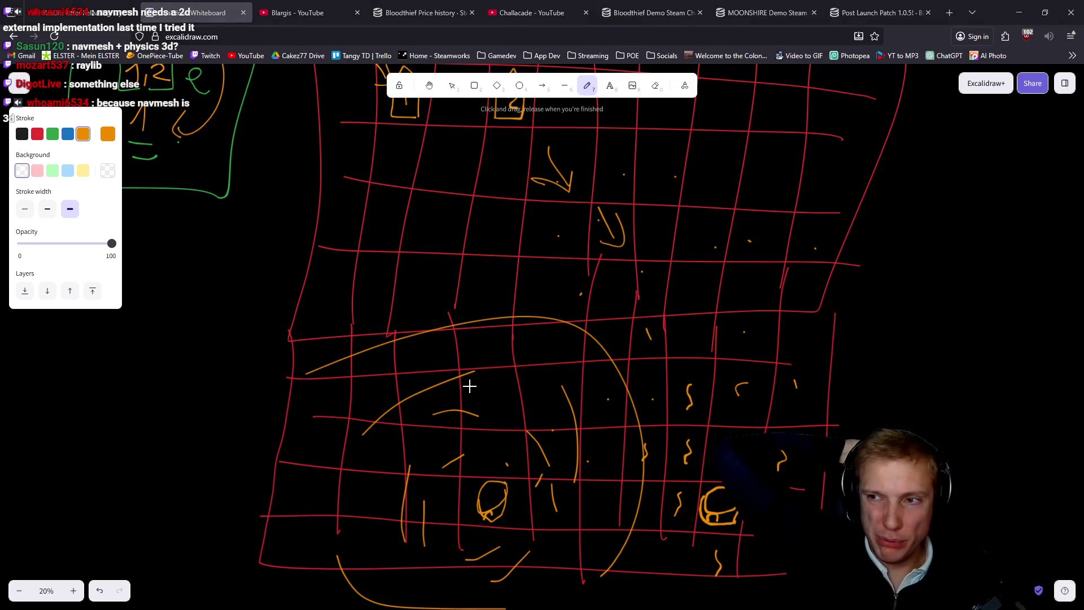
{"action": "key", "text": "alt+Tab"}
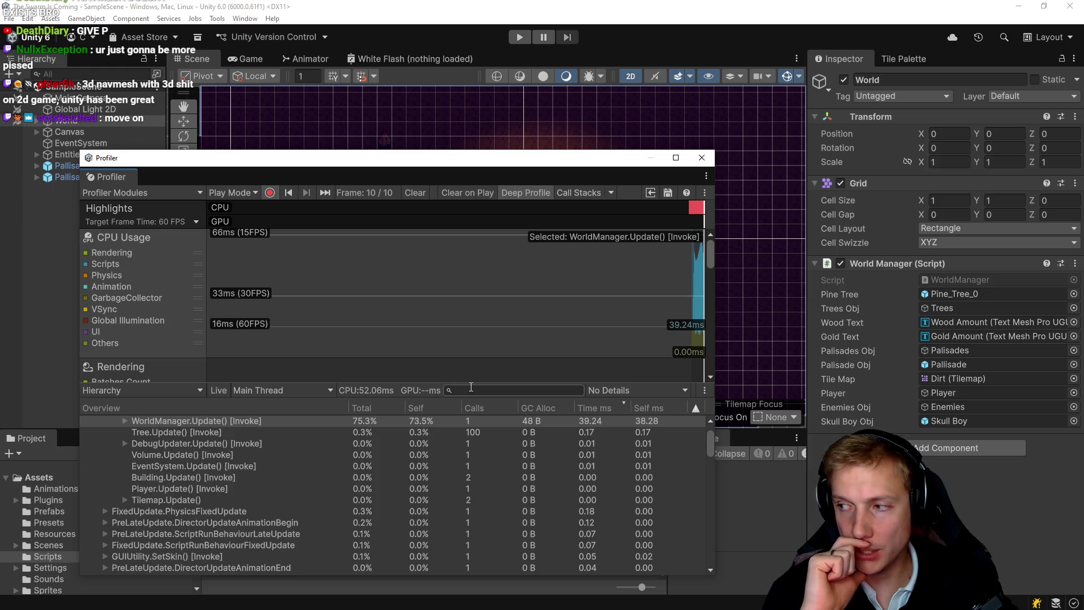
{"action": "key", "text": "alt+Tab"}
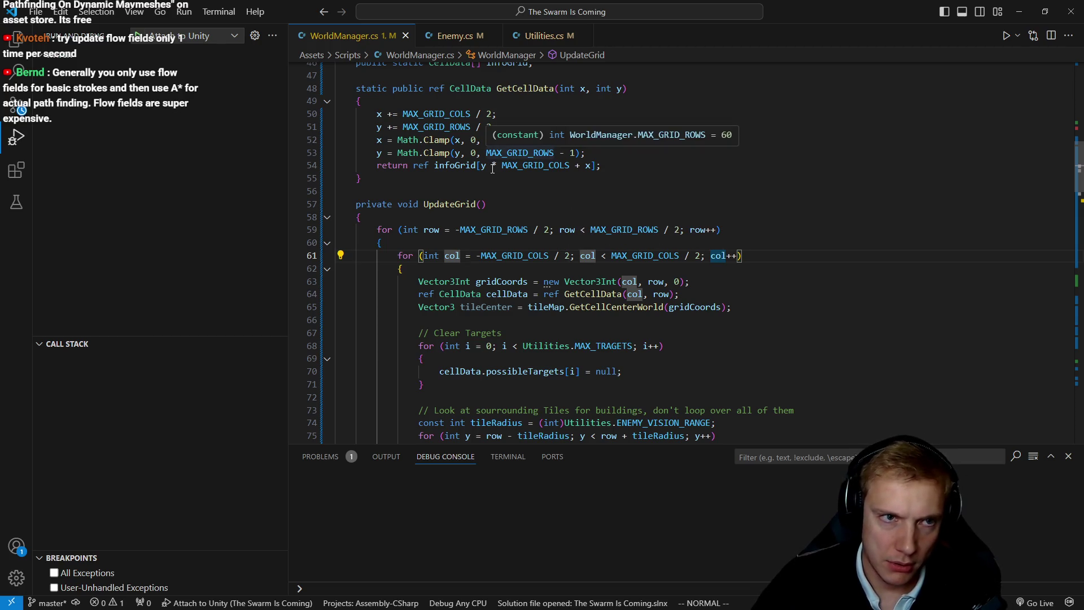
Step: Select and review the GetCellData method signature and body from line 48
{"action": "left_click", "coordinate": [429, 88]}
{"action": "left_click_drag", "start_coordinate": [429, 89], "coordinate": [626, 88]}
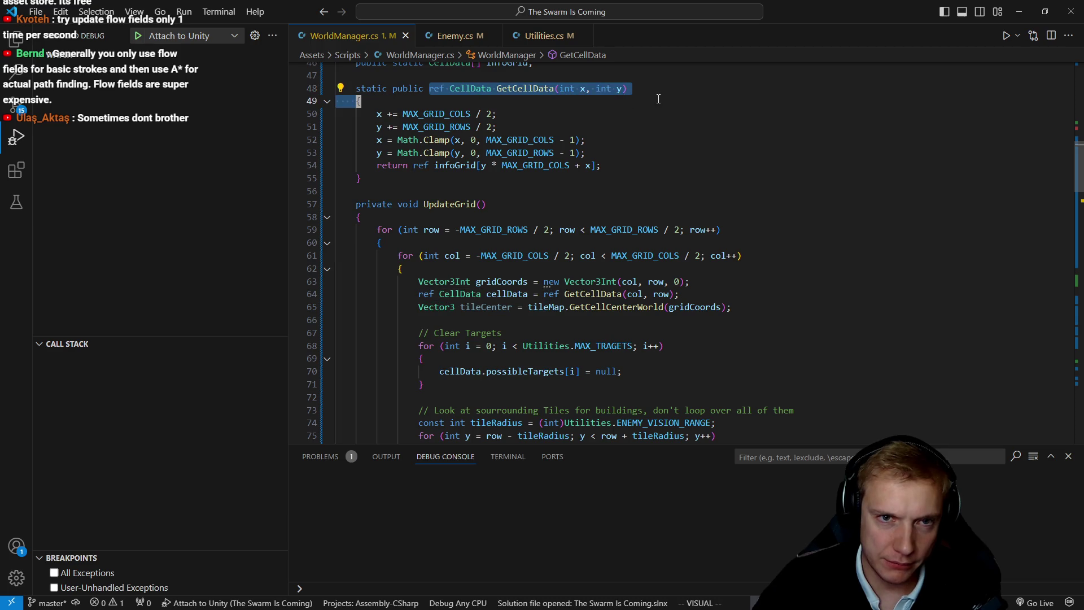
{"action": "left_click", "coordinate": [371, 172]}
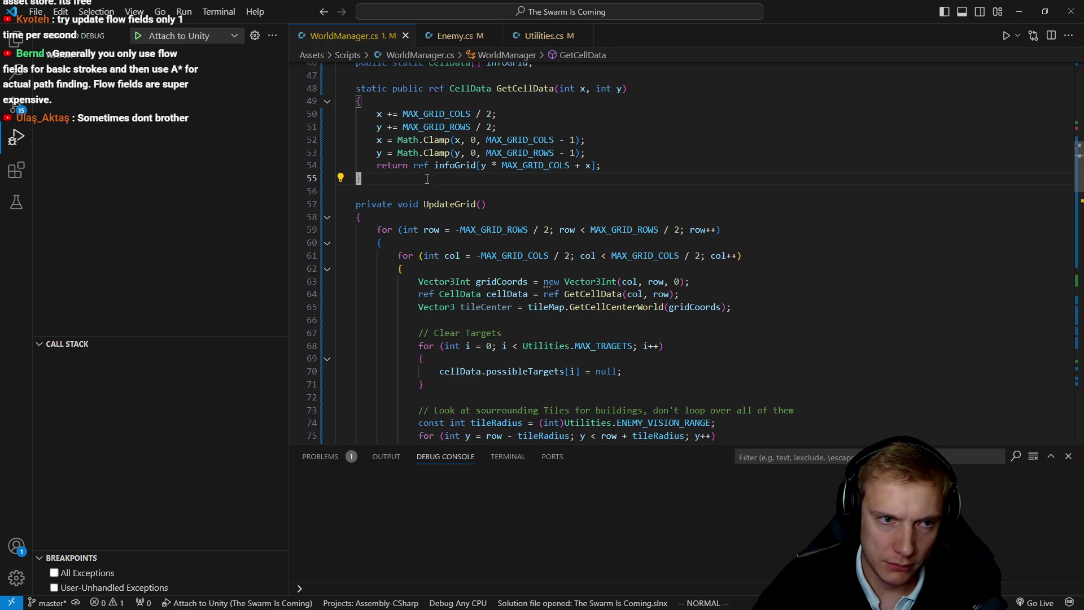
{"action": "scroll", "coordinate": [580, 190], "scroll_direction": "down", "scroll_amount": 2}
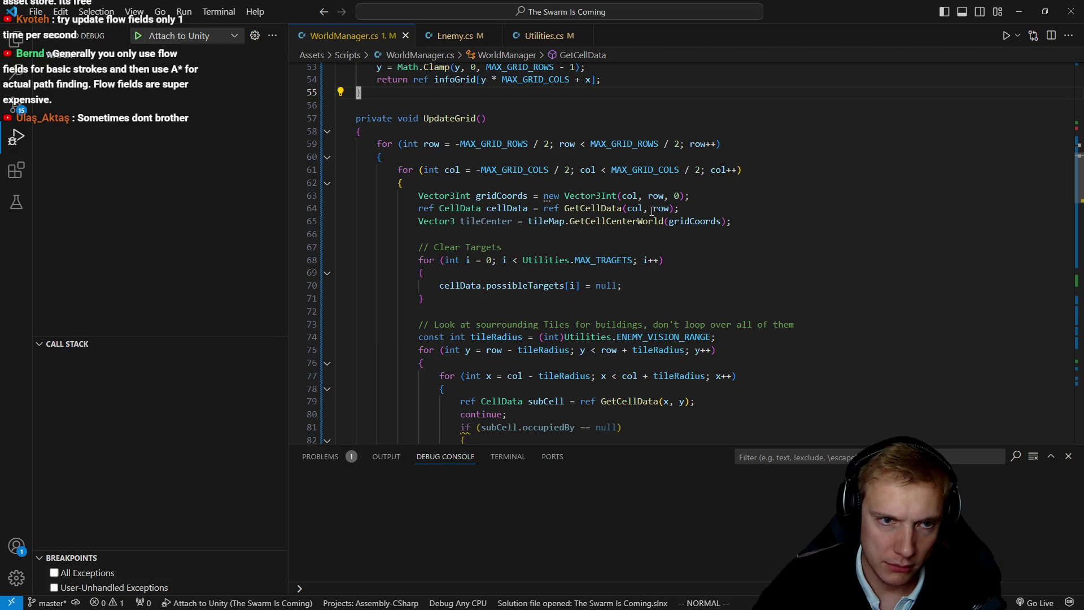
{"action": "scroll", "coordinate": [703, 256], "scroll_direction": "up", "scroll_amount": 4}
{"action": "left_click_drag", "start_coordinate": [357, 171], "coordinate": [371, 267]}
{"action": "left_click", "coordinate": [370, 266]}
Step: Highlight the Math.Clamp lines 52–53, then scroll down past the row usage on line 59
{"action": "left_click_drag", "start_coordinate": [377, 225], "coordinate": [609, 235]}
{"action": "left_click", "coordinate": [634, 234]}
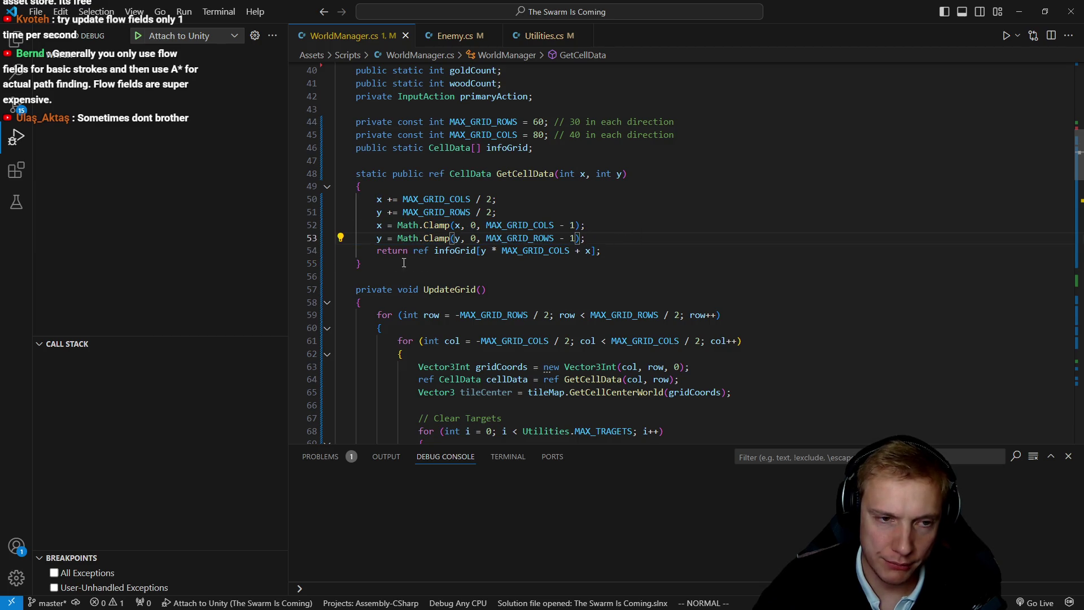
{"action": "left_click_drag", "start_coordinate": [633, 237], "coordinate": [336, 226]}
{"action": "left_click", "coordinate": [386, 263]}
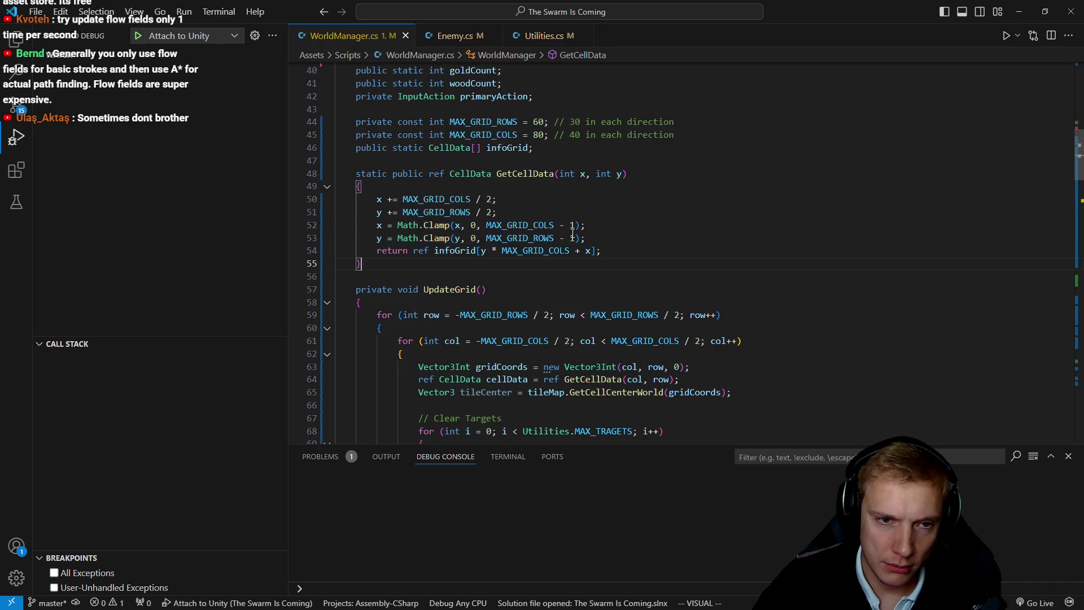
{"action": "left_click_drag", "start_coordinate": [610, 235], "coordinate": [342, 224]}
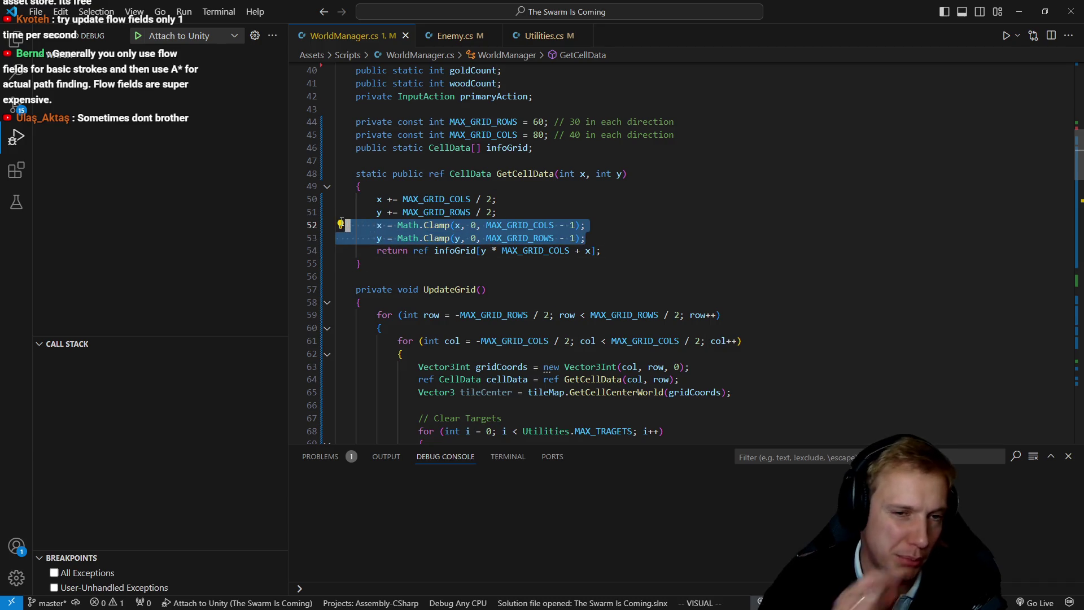
{"action": "scroll", "coordinate": [594, 244], "scroll_direction": "down", "scroll_amount": 3}
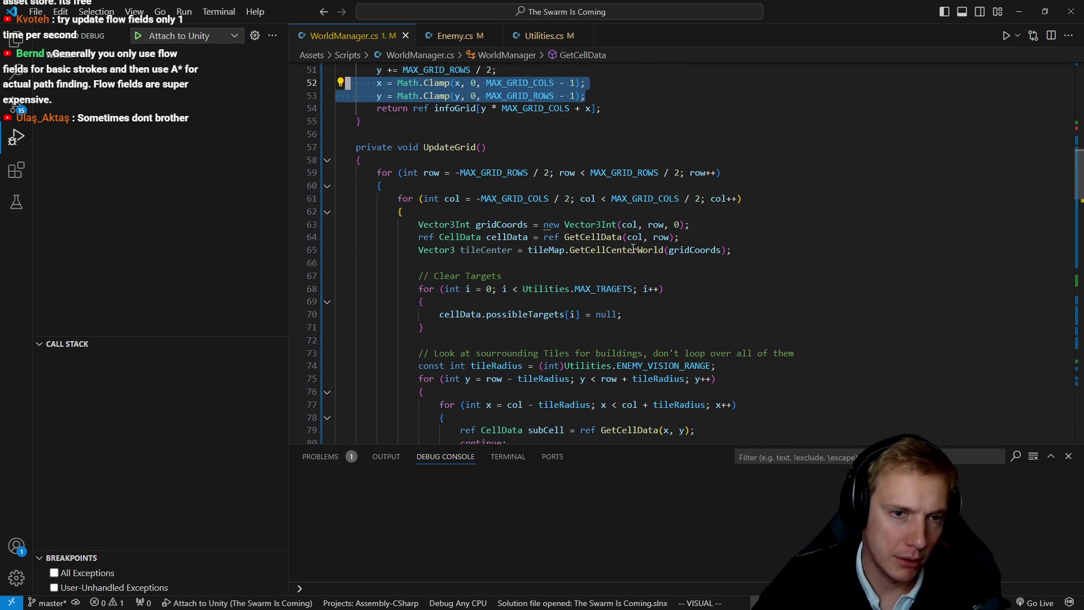
{"action": "left_click", "coordinate": [437, 173]}
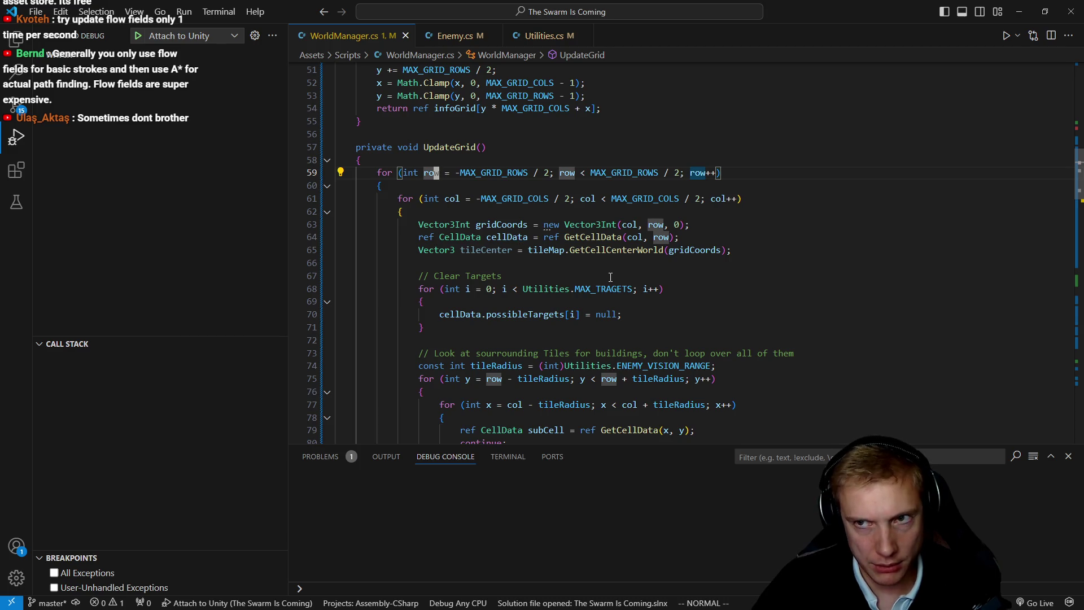
{"action": "scroll", "coordinate": [610, 277], "scroll_direction": "down", "scroll_amount": 20}
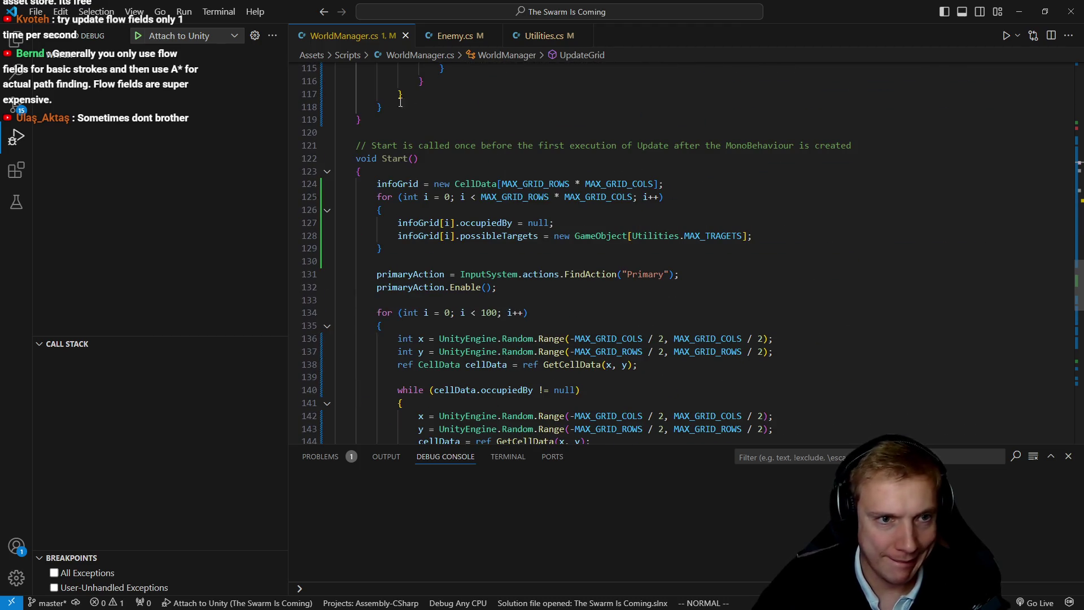
{"action": "scroll", "coordinate": [398, 141], "scroll_direction": "down", "scroll_amount": 18}
Step: Comment out the UpdateGrid call on line 173, then review Enemy.cs's cellData lookup on line 177
{"action": "left_click", "coordinate": [459, 133]}
{"action": "key", "text": "ctrl+slash"}
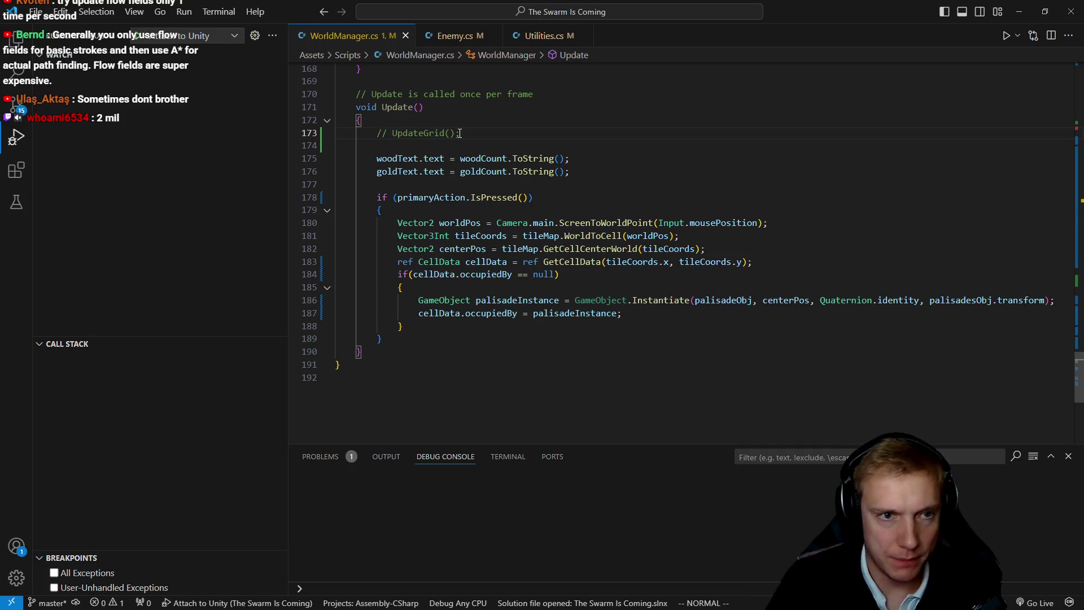
{"action": "left_click", "coordinate": [451, 37]}
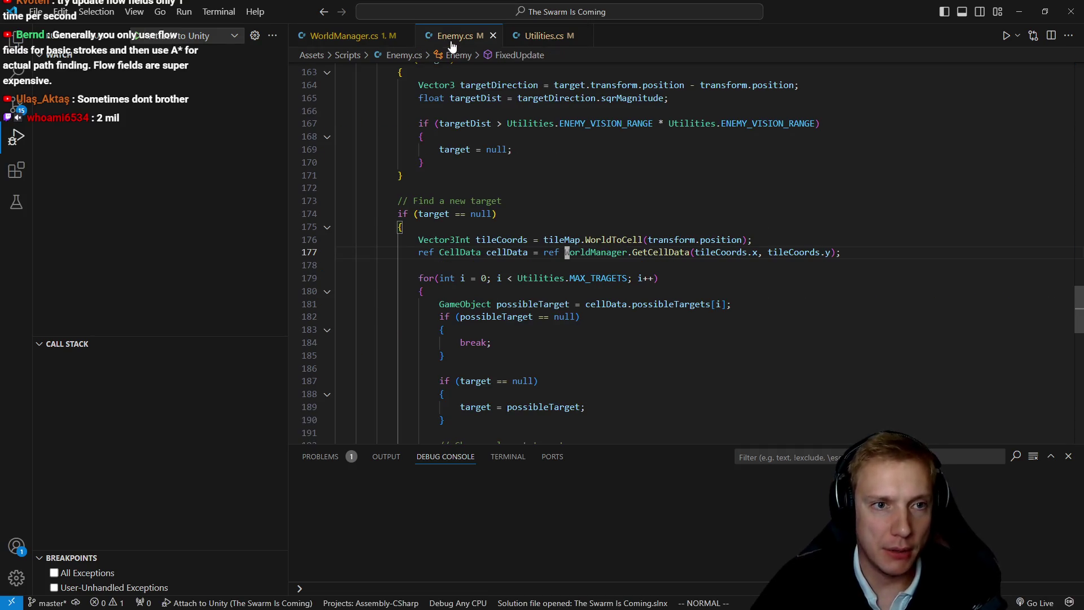
{"action": "scroll", "coordinate": [552, 249], "scroll_direction": "up", "scroll_amount": 2}
{"action": "scroll", "coordinate": [545, 246], "scroll_direction": "down", "scroll_amount": 4}
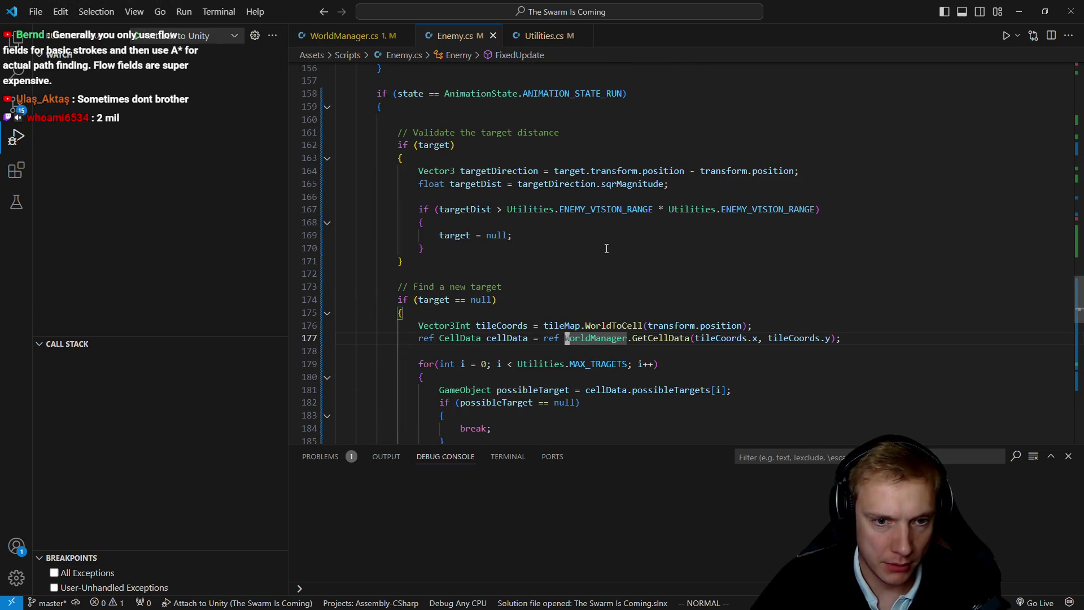
{"action": "scroll", "coordinate": [606, 248], "scroll_direction": "down", "scroll_amount": 4}
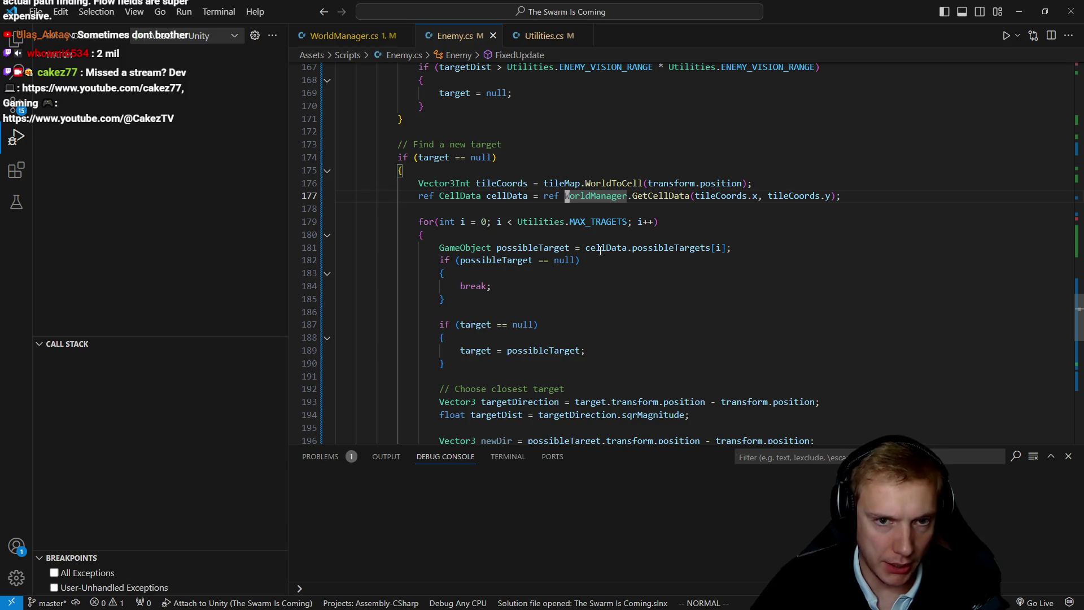
{"action": "key", "text": "f"}
{"action": "key", "text": "shift+d"}
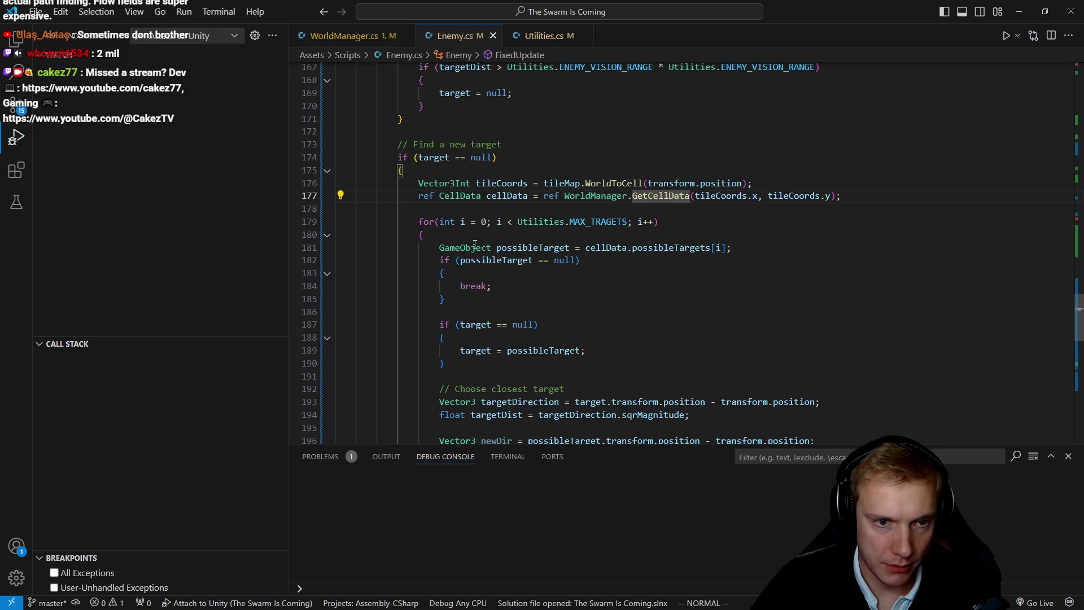
{"action": "scroll", "coordinate": [436, 160], "scroll_direction": "down", "scroll_amount": 2}
{"action": "key", "text": "shift+f"}
{"action": "key", "text": "shift+d"}
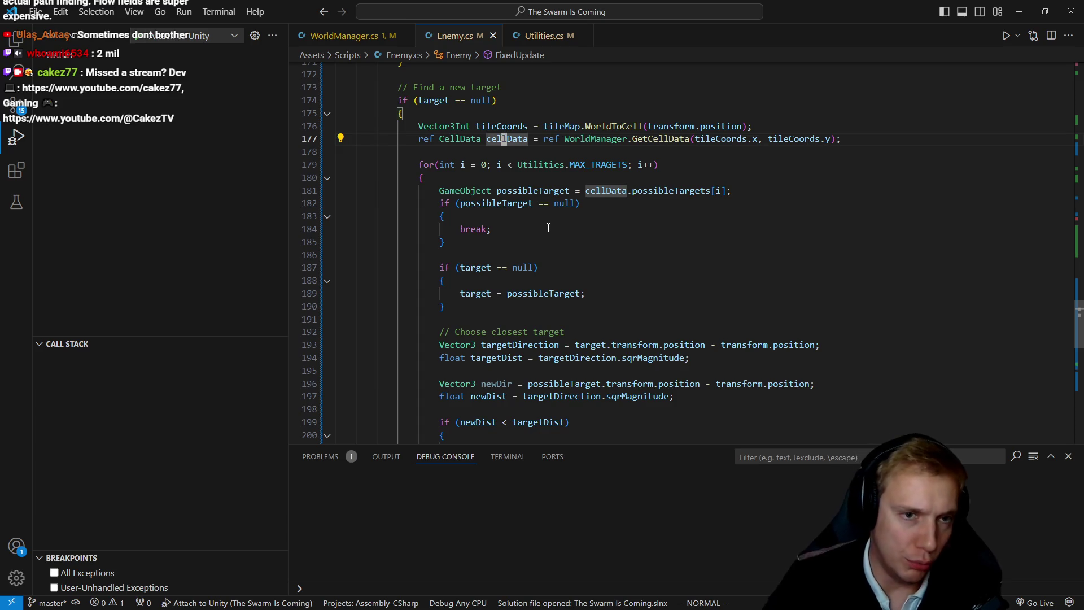
Step: Copy WorldManager.cs's tileRadius declaration and nested tile-search loops (lines 74–78)
{"action": "key", "text": "ctrl+Tab"}
{"action": "key", "text": "k"}
{"action": "key", "text": "k"}
{"action": "key", "text": "k"}
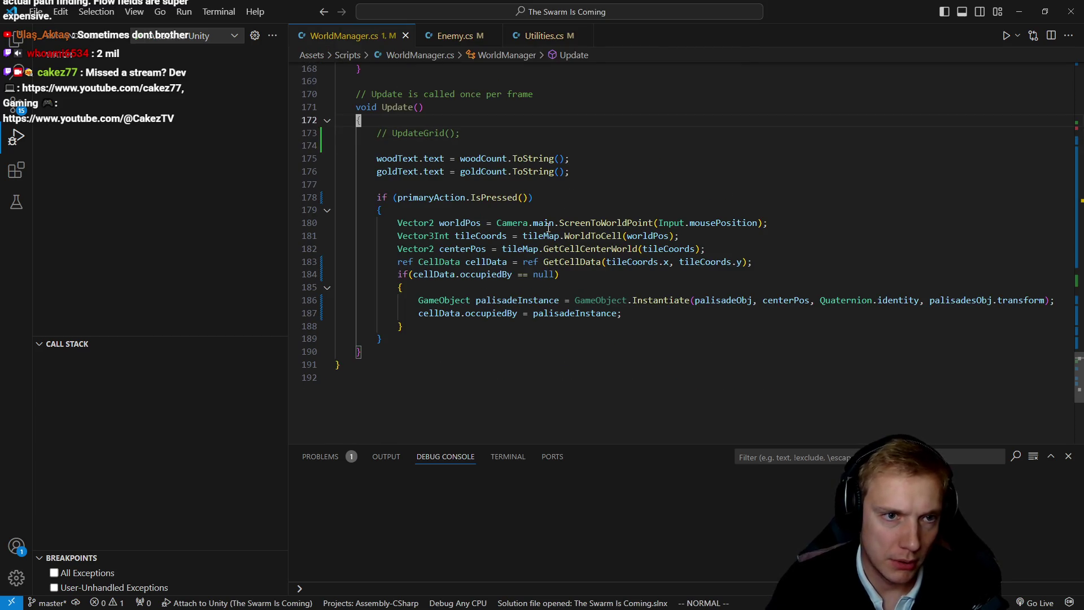
{"action": "key", "text": "k"}
{"action": "key", "text": "k"}
{"action": "key", "text": "k"}
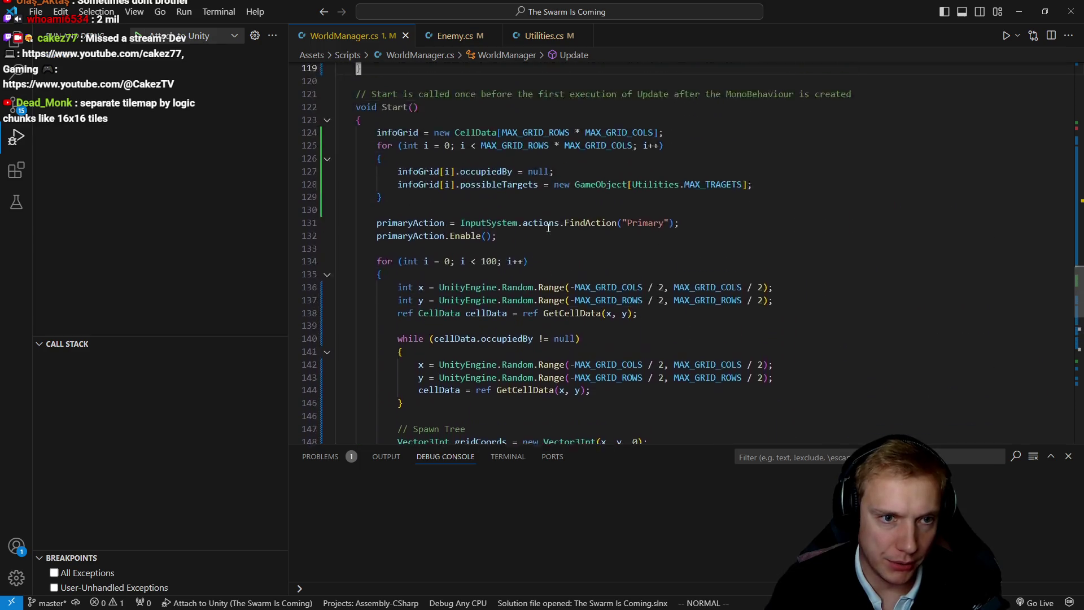
{"action": "key", "text": "k"}
{"action": "key", "text": "k"}
{"action": "key", "text": "k"}
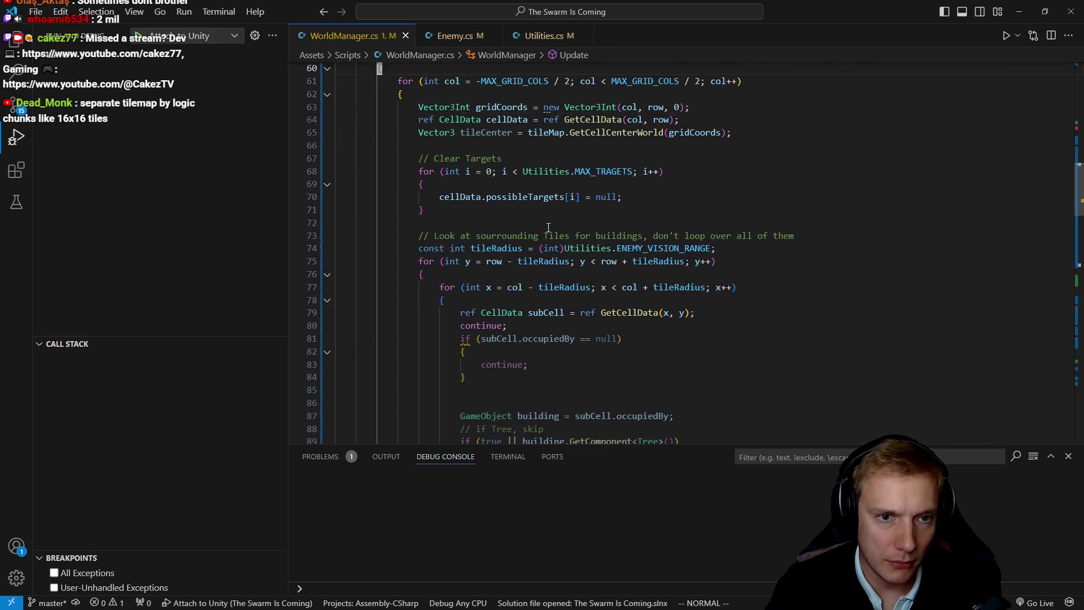
{"action": "key", "text": "1"}
{"action": "key", "text": "3"}
{"action": "key", "text": "j"}
{"action": "key", "text": "shift+v"}
{"action": "key", "text": "j"}
{"action": "key", "text": "j"}
{"action": "key", "text": "j"}
{"action": "key", "text": "y"}
Step: Back in Enemy.cs, put the caret on the tileCoords declaration at line 176
{"action": "key", "text": "ctrl+Tab"}
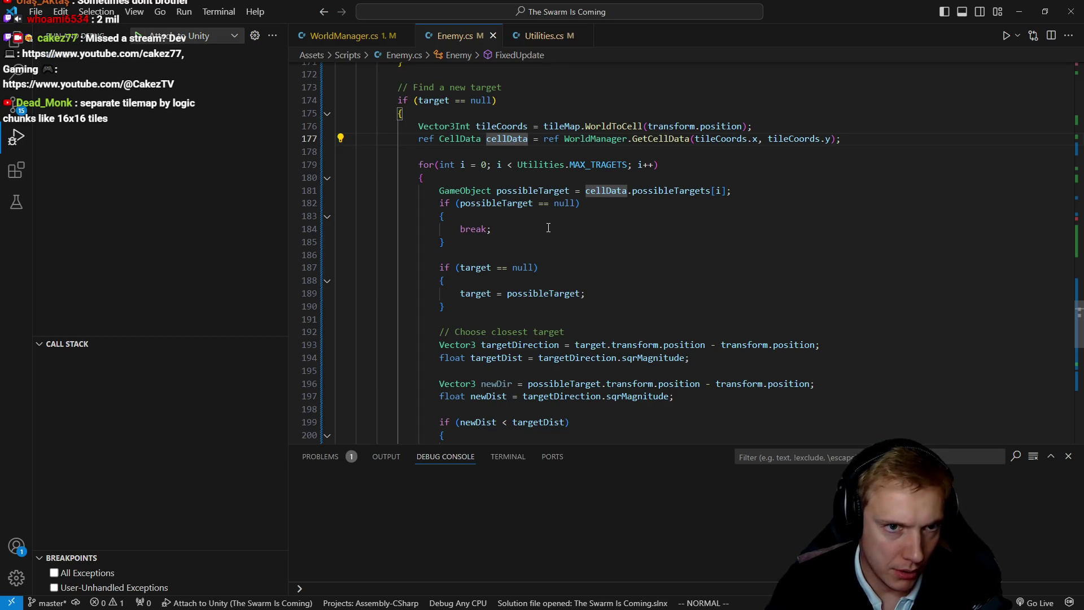
{"action": "key", "text": "k"}
{"action": "key", "text": "k"}
{"action": "key", "text": "k"}
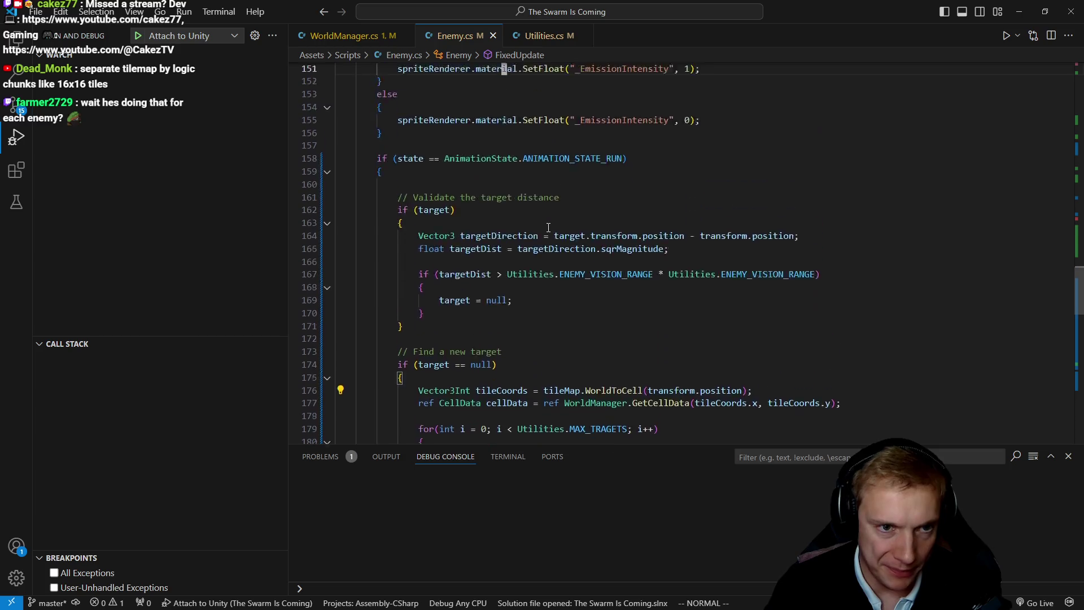
{"action": "key", "text": "j"}
{"action": "key", "text": "j"}
{"action": "key", "text": "j"}
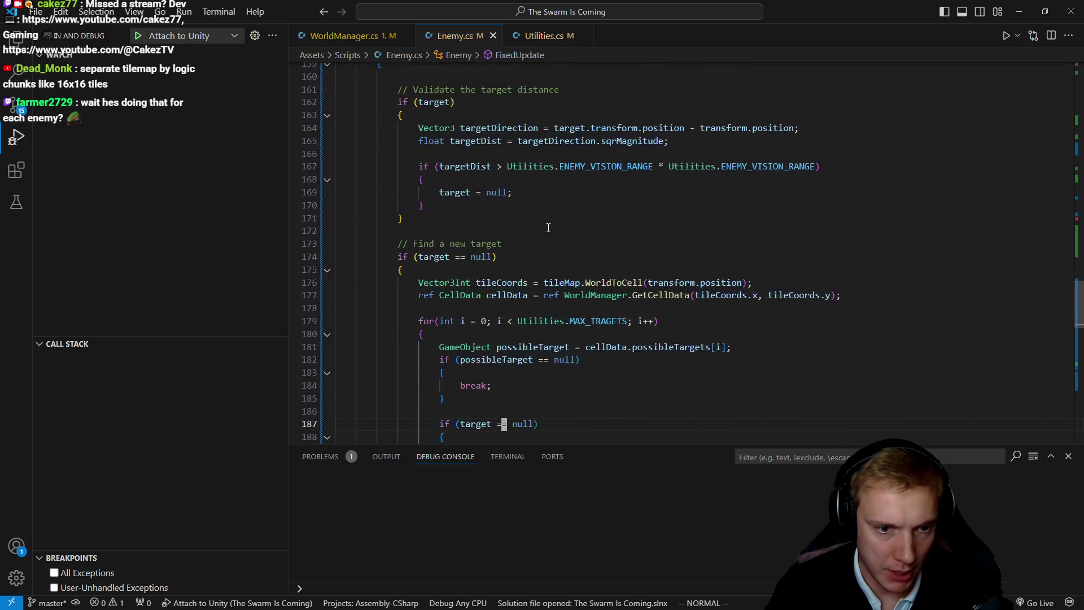
{"action": "key", "text": "j"}
{"action": "key", "text": "j"}
{"action": "key", "text": "j"}
{"action": "key", "text": "k"}
{"action": "key", "text": "k"}
{"action": "key", "text": "k"}
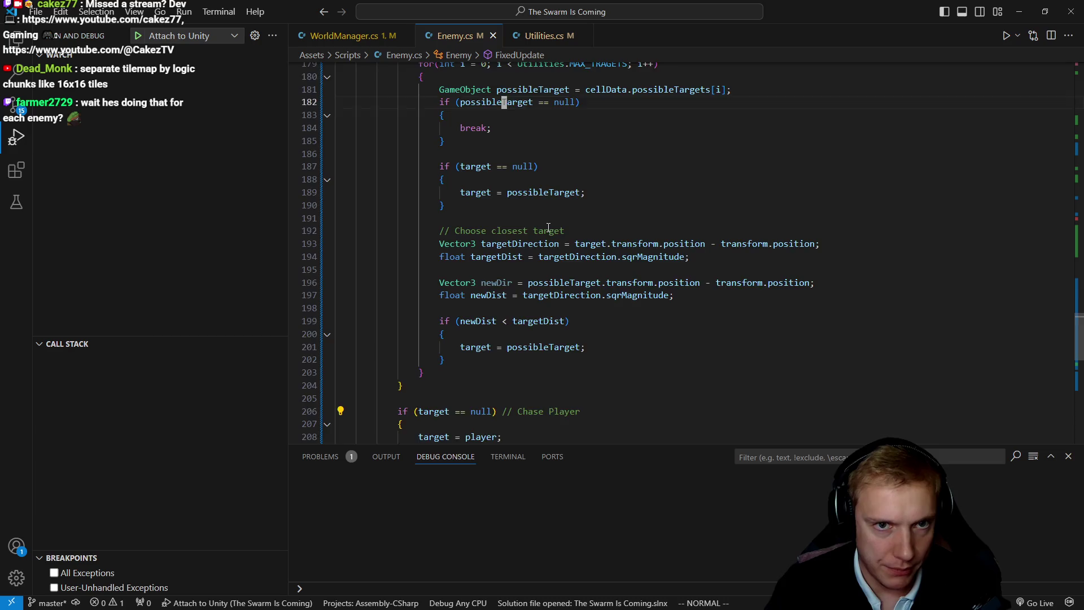
{"action": "key", "text": "j"}
{"action": "key", "text": "j"}
{"action": "key", "text": "j"}
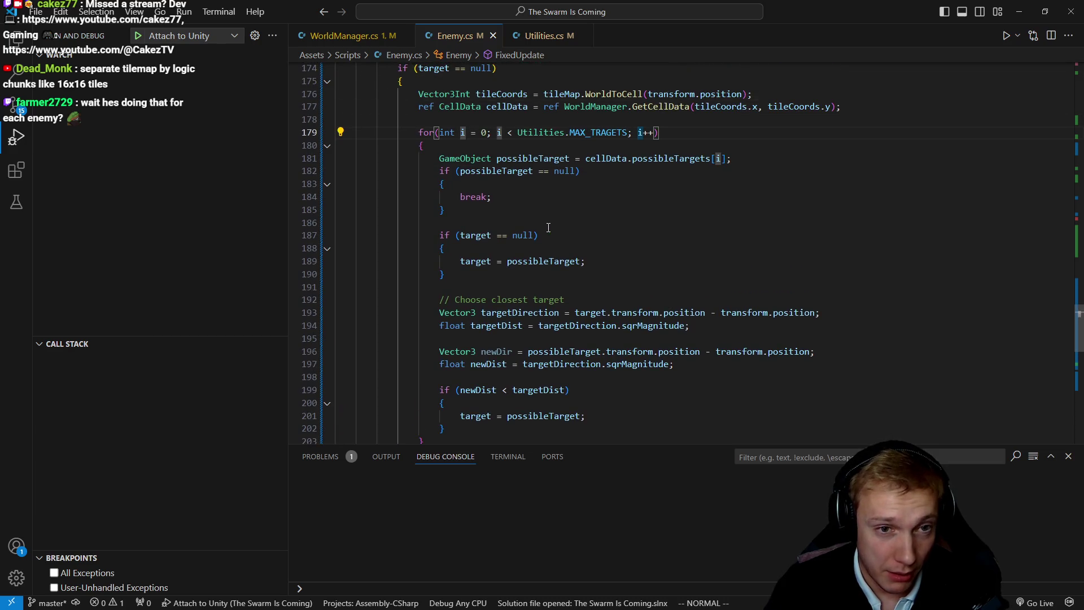
{"action": "key", "text": "k"}
{"action": "key", "text": "k"}
{"action": "key", "text": "k"}
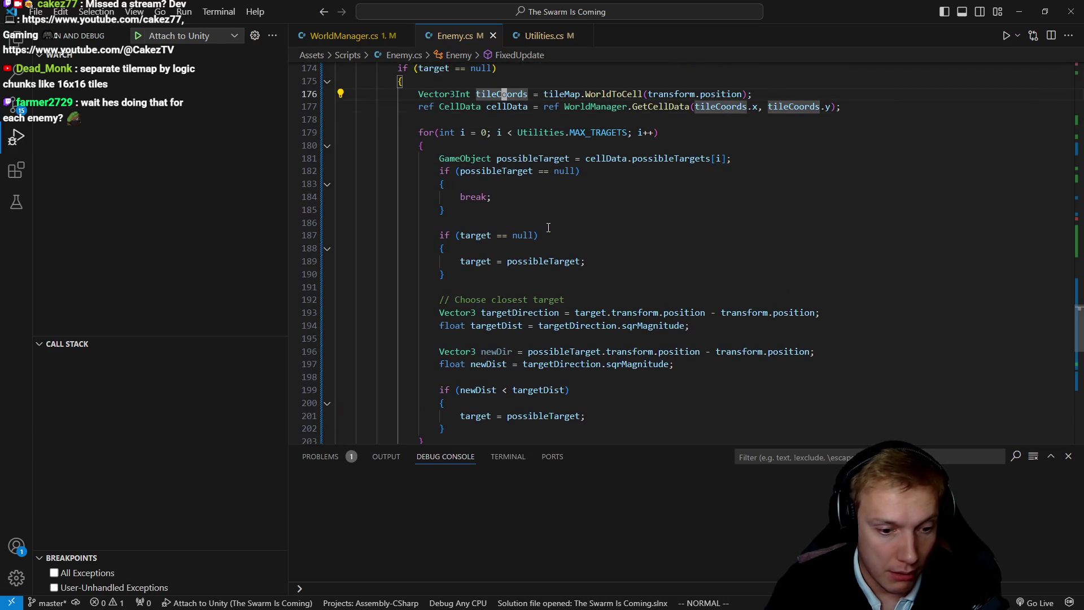
{"action": "key", "text": "k"}
{"action": "key", "text": "k"}
{"action": "key", "text": "k"}
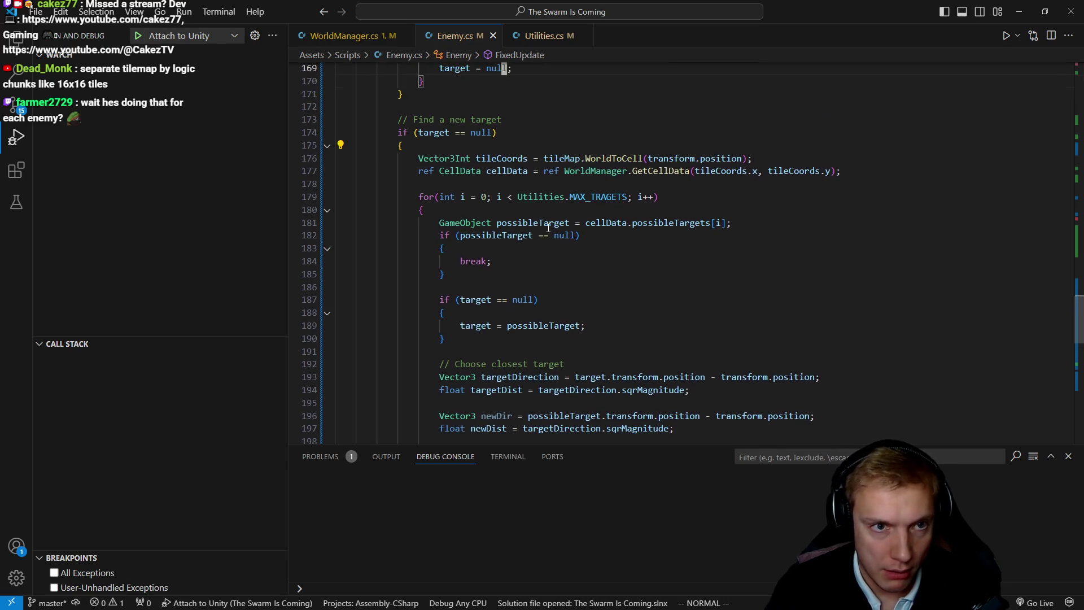
{"action": "key", "text": "j"}
{"action": "key", "text": "j"}
{"action": "key", "text": "j"}
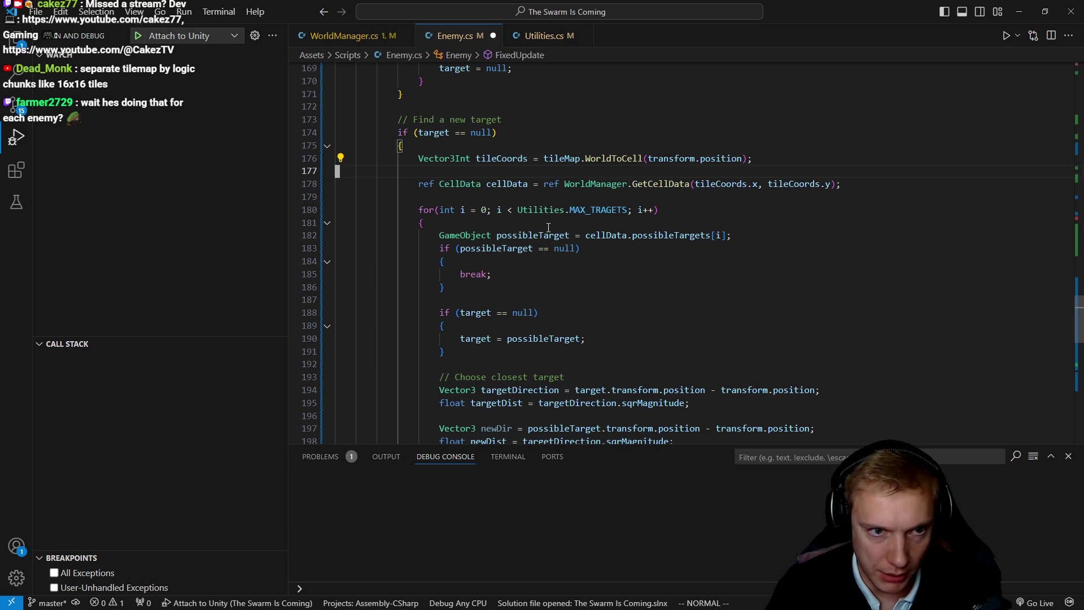
Step: Paste the tileRadius line and nested loops, and add closing braces to both loops
{"action": "key", "text": "p"}
{"action": "key", "text": "j"}
{"action": "key", "text": "j"}
{"action": "key", "text": "j"}
{"action": "type", "text": "o}"}
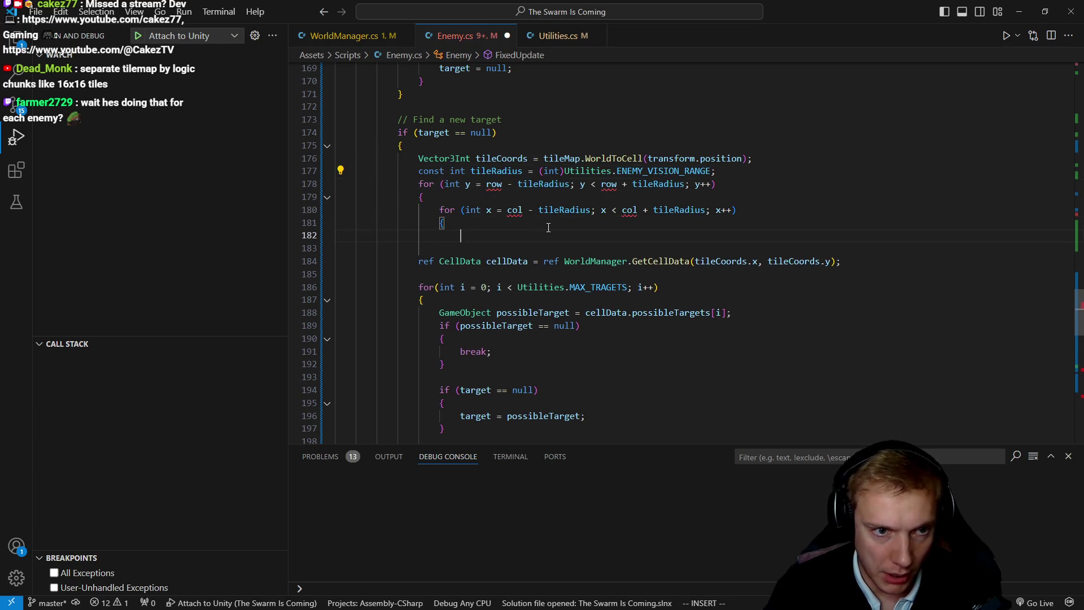
{"action": "key", "text": "Return"}
{"action": "key", "text": "Escape"}
{"action": "type", "text": "A}"}
{"action": "key", "text": "Escape"}
{"action": "key", "text": "k"}
{"action": "key", "text": "k"}
{"action": "key", "text": "k"}
{"action": "key", "text": "k"}
{"action": "key", "text": "k"}
Step: Make the y loop run from tileCoords.y minus tileRadius to tileCoords.y plus tileRadius
{"action": "key", "text": "w"}
{"action": "key", "text": "w"}
{"action": "key", "text": "w"}
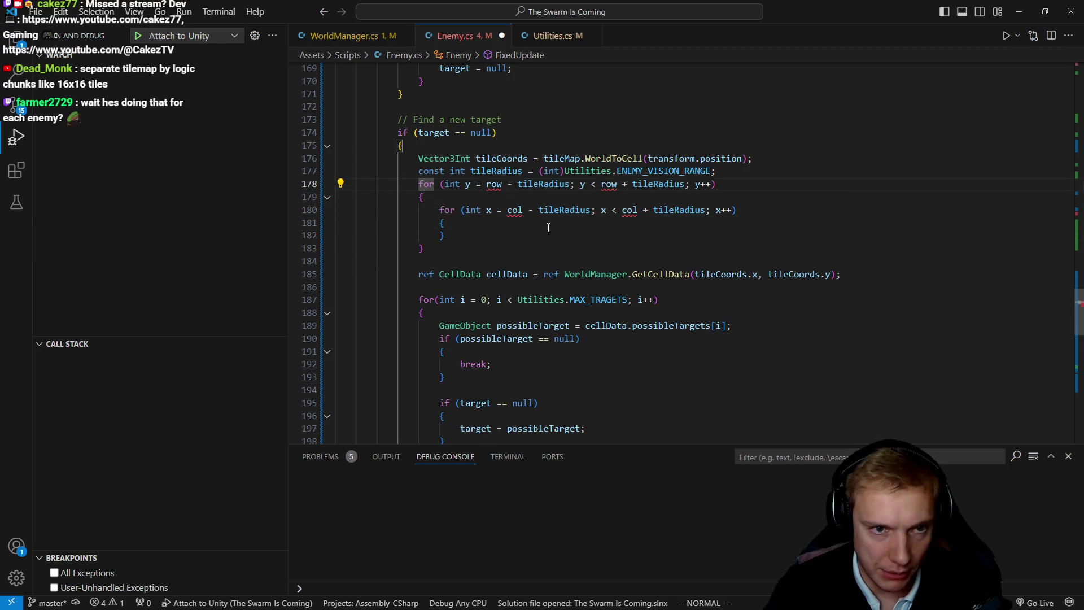
{"action": "type", "text": "wcwtileC"}
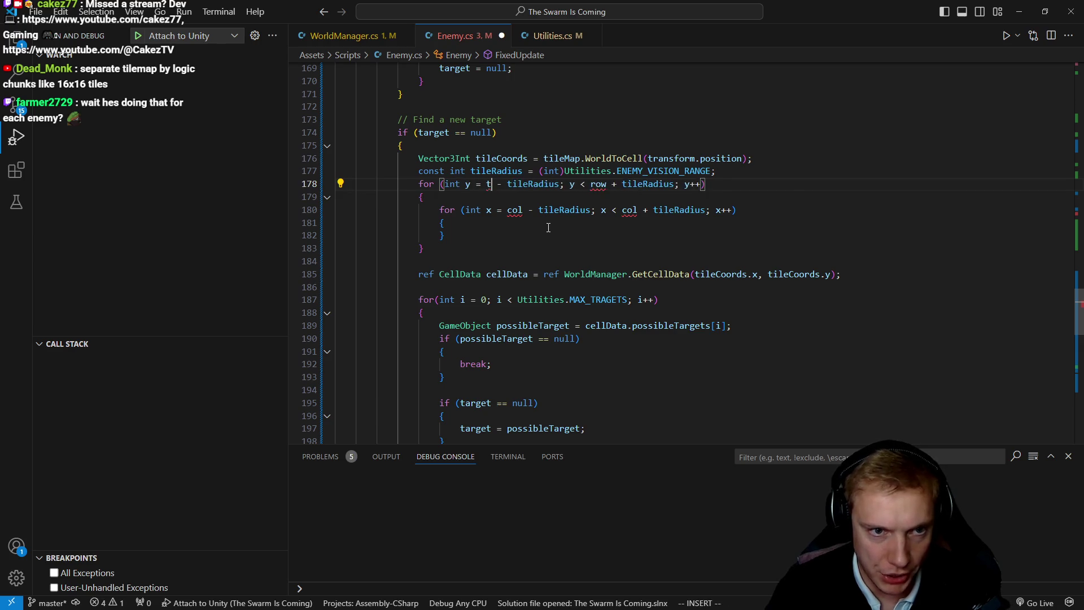
{"action": "key", "text": "Tab"}
{"action": "type", "text": ".y"}
{"action": "key", "text": "Escape"}
{"action": "key", "text": "e"}
{"action": "key", "text": "e"}
{"action": "key", "text": "w"}
{"action": "key", "text": "w"}
{"action": "key", "text": "w"}
{"action": "type", "text": "cw"}
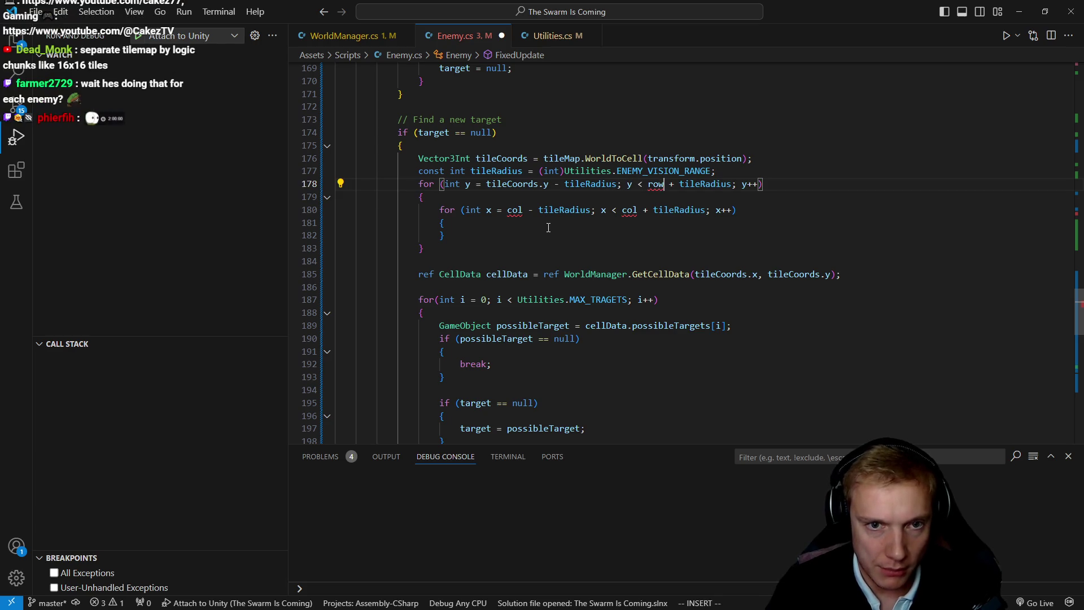
{"action": "type", "text": "tileC"}
{"action": "key", "text": "Tab"}
{"action": "type", "text": ".y"}
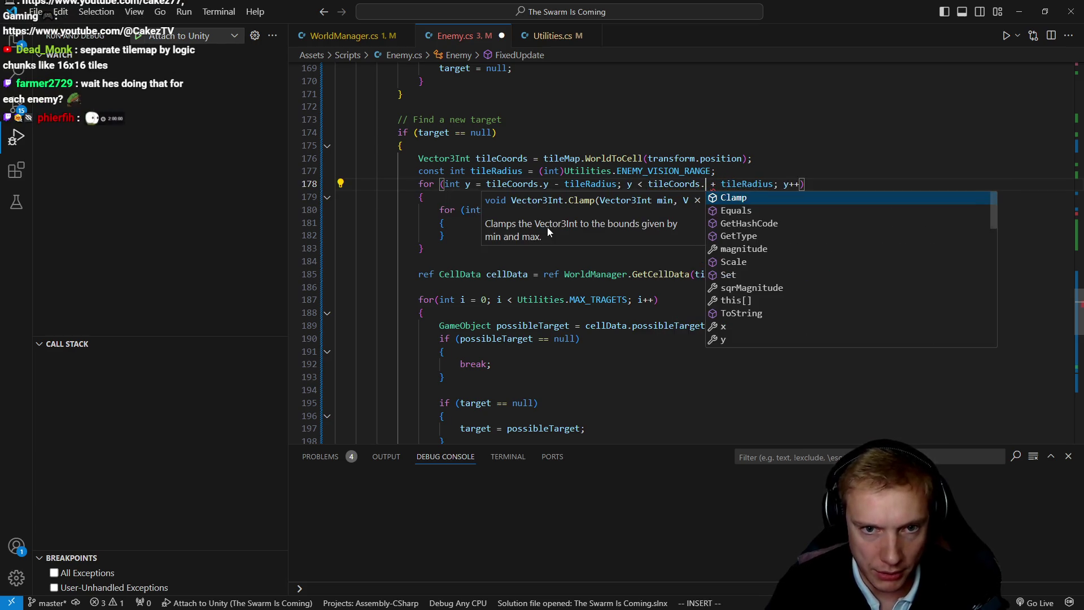
{"action": "key", "text": "Escape"}
Step: Replace col with tileCoords.x in both bounds of the inner x loop
{"action": "key", "text": "j"}
{"action": "key", "text": "j"}
{"action": "key", "text": "b"}
{"action": "key", "text": "b"}
{"action": "key", "text": "b"}
{"action": "type", "text": "cwtileCoor"}
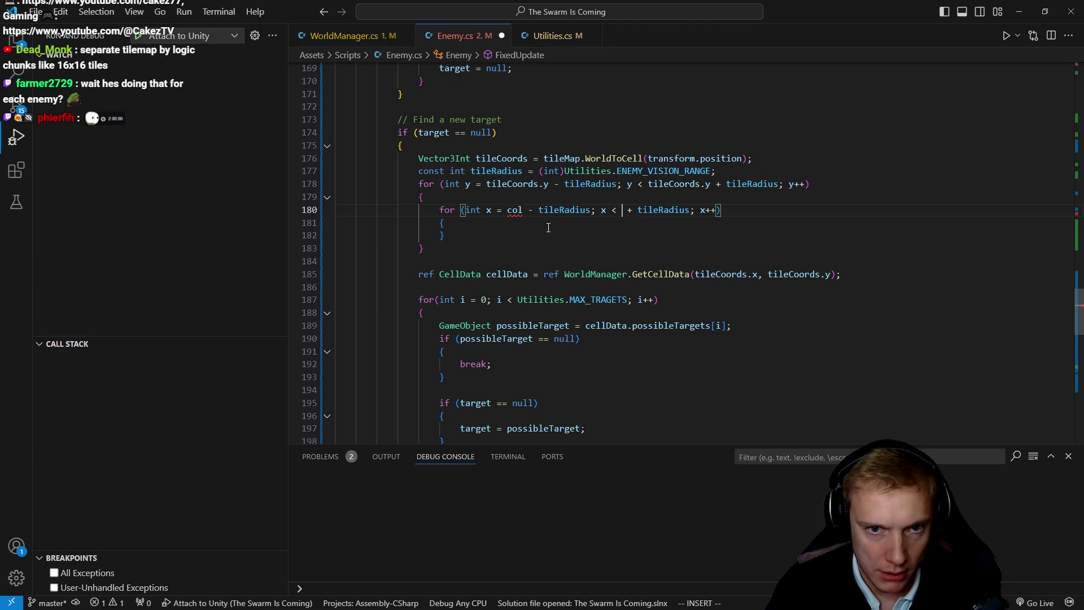
{"action": "key", "text": "Tab"}
{"action": "type", "text": ".x"}
{"action": "key", "text": "Escape"}
{"action": "key", "text": "b"}
{"action": "key", "text": "b"}
{"action": "key", "text": "b"}
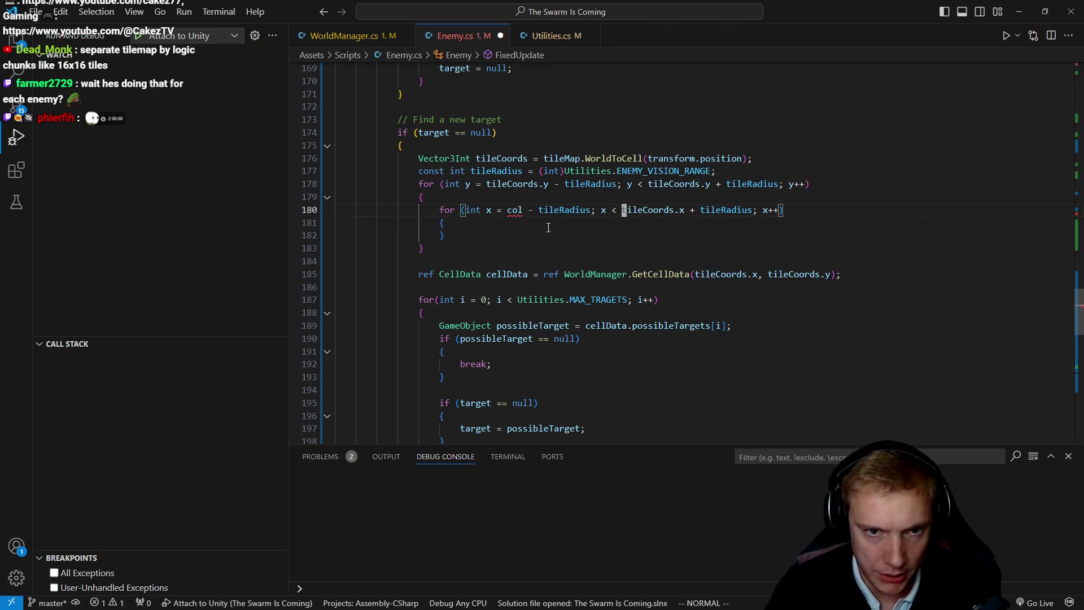
{"action": "type", "text": "cwtile"}
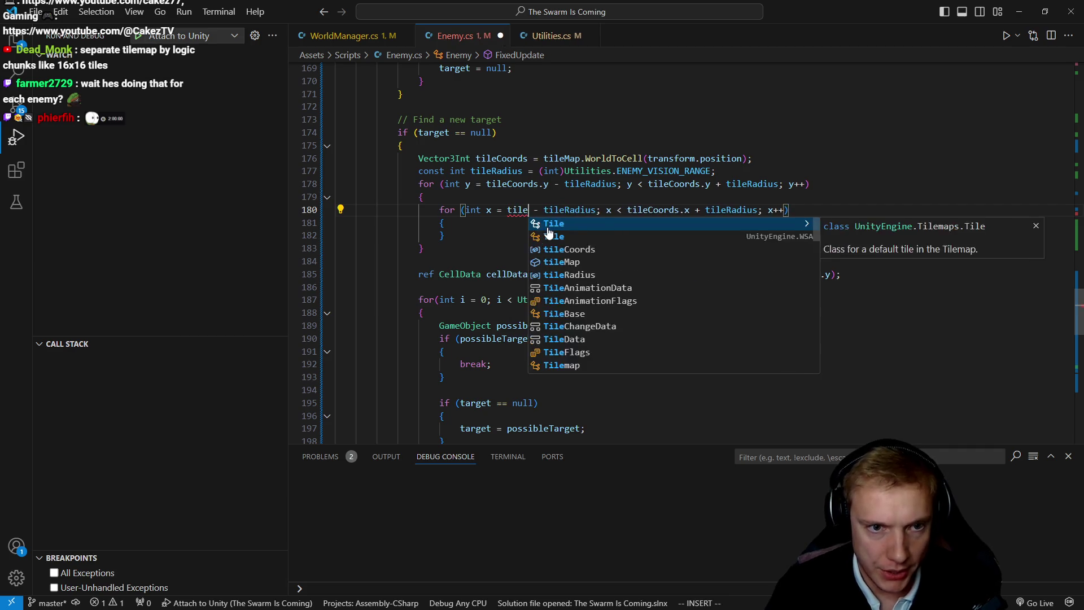
{"action": "type", "text": "Coor"}
{"action": "key", "text": "Tab"}
{"action": "type", "text": ".x"}
{"action": "key", "text": "Escape"}
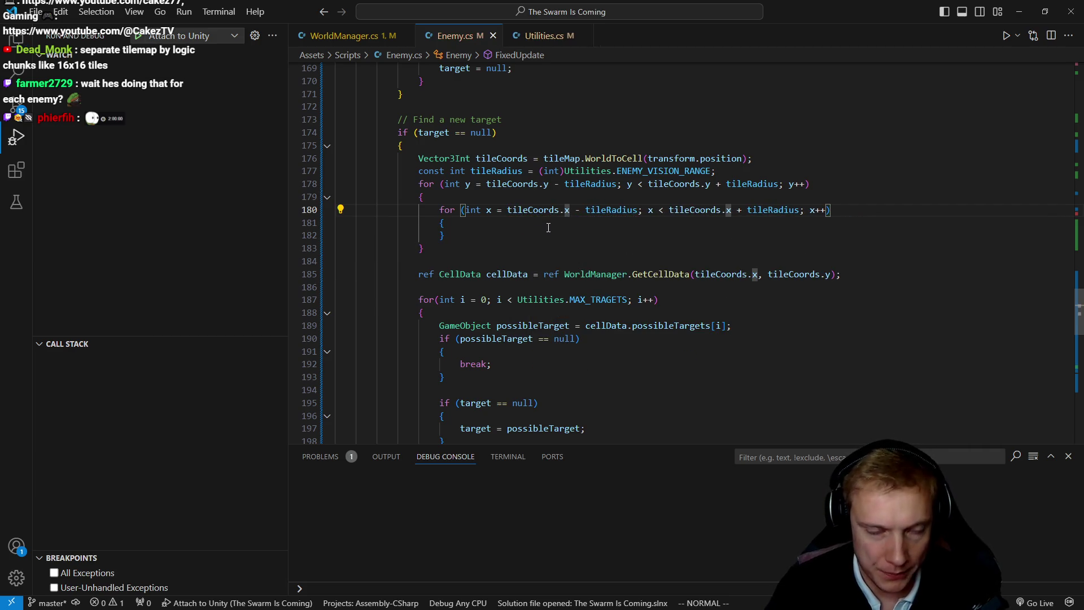
Step: Add a blank line inside the inner loop's braces
{"action": "key", "text": "j"}
{"action": "key", "text": "o"}
{"action": "key", "text": "Escape"}
Step: Move the cellData GetCellData line into the inner loop and indent it
{"action": "key", "text": "j"}
{"action": "key", "text": "j"}
{"action": "key", "text": "j"}
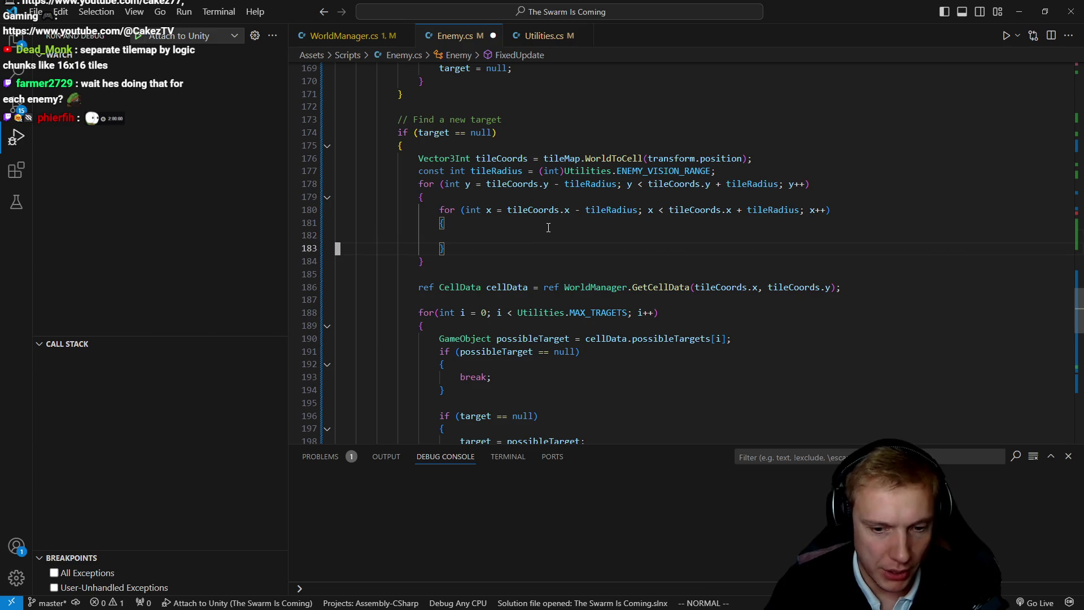
{"action": "key", "text": "2"}
{"action": "key", "text": "1"}
{"action": "key", "text": "k"}
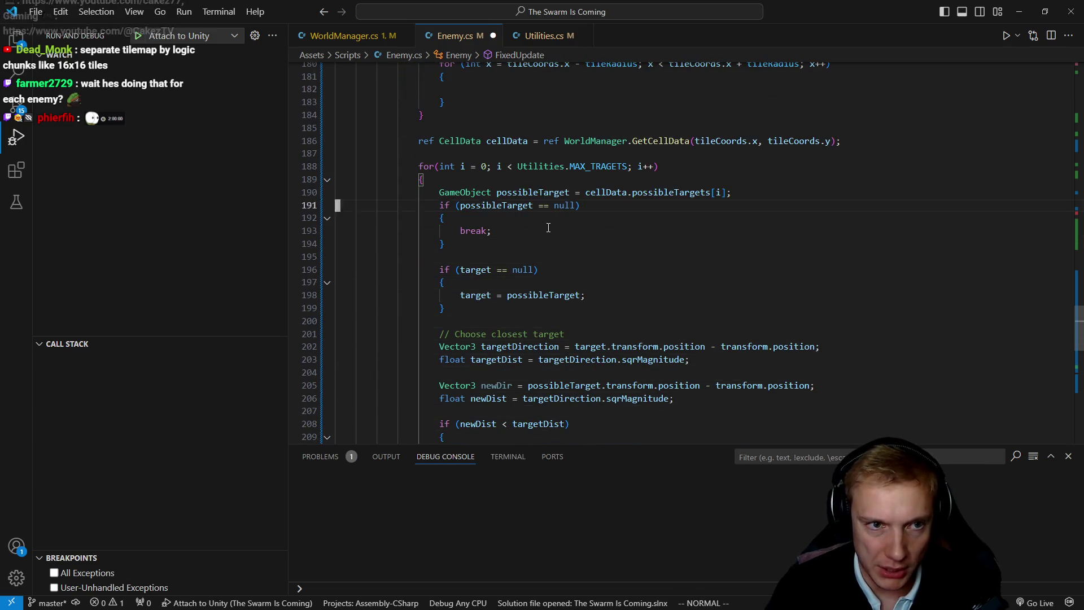
{"action": "key", "text": "d"}
{"action": "key", "text": "d"}
{"action": "key", "text": "5"}
{"action": "key", "text": "k"}
{"action": "key", "text": "p"}
{"action": "key", "text": "greater"}
{"action": "key", "text": "greater"}
{"action": "key", "text": "i"}
{"action": "key", "text": "Tab"}
{"action": "key", "text": "Escape"}
Step: Change the GetCellData arguments to (x, y) and save Enemy.cs
{"action": "key", "text": "e"}
{"action": "key", "text": "e"}
{"action": "key", "text": "f"}
{"action": "key", "text": "period"}
{"action": "key", "text": "s"}
{"action": "key", "text": "ctrl+w"}
{"action": "key", "text": "Escape"}
{"action": "key", "text": "b"}
{"action": "key", "text": "d"}
{"action": "key", "text": "f"}
{"action": "key", "text": "period"}
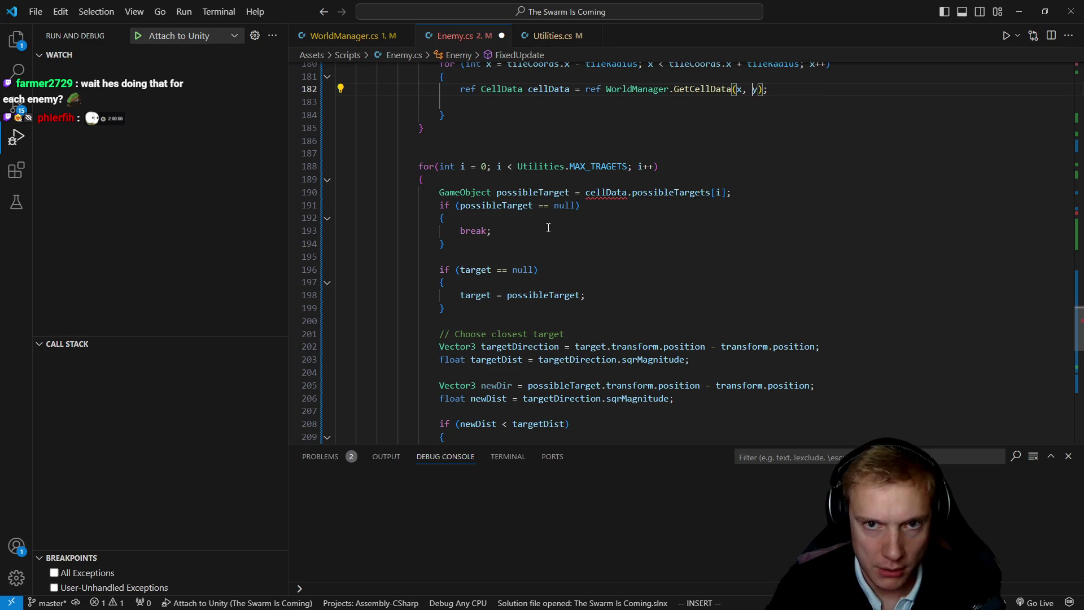
{"action": "key", "text": "k"}
{"action": "key", "text": "ctrl+s"}
Step: Cut the possibleTarget lookup and target-checking body out of the MAX_TRAGETS loop
{"action": "scroll", "coordinate": [548, 228], "scroll_direction": "up", "scroll_amount": 3}
{"action": "key", "text": "braceright"}
{"action": "key", "text": "braceright"}
{"action": "key", "text": "braceright"}
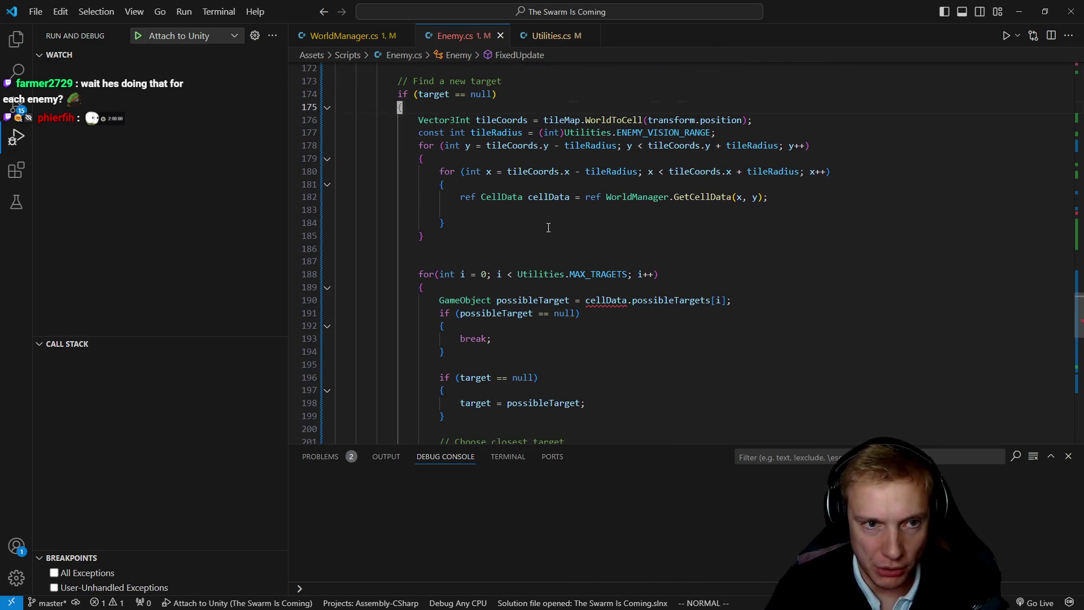
{"action": "key", "text": "ctrl+o"}
{"action": "key", "text": "k"}
{"action": "key", "text": "j"}
{"action": "key", "text": "l"}
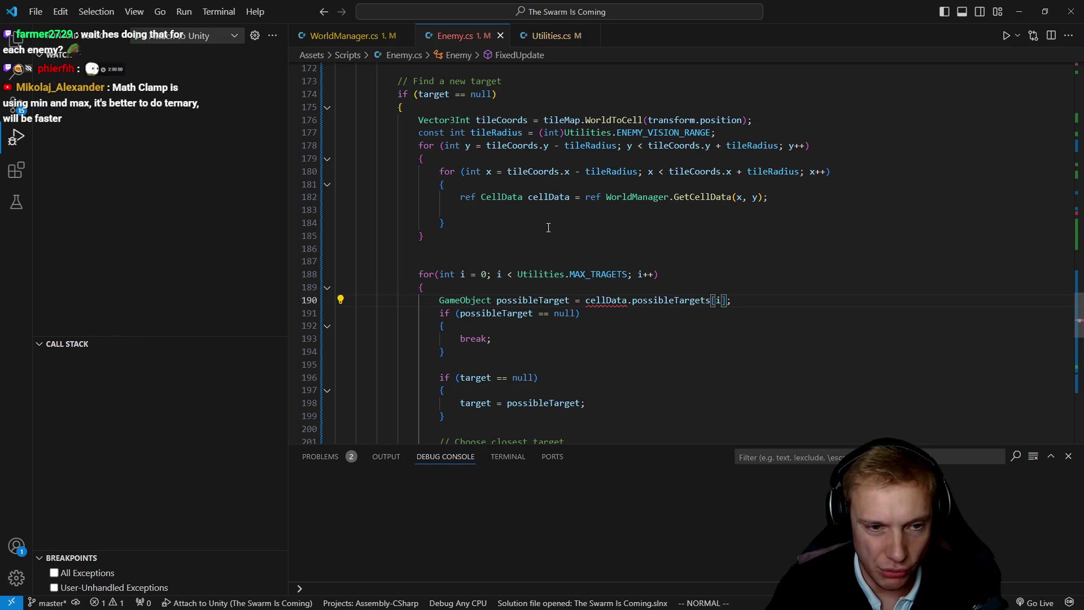
{"action": "key", "text": "shift+v"}
{"action": "key", "text": "i"}
{"action": "key", "text": "braceleft"}
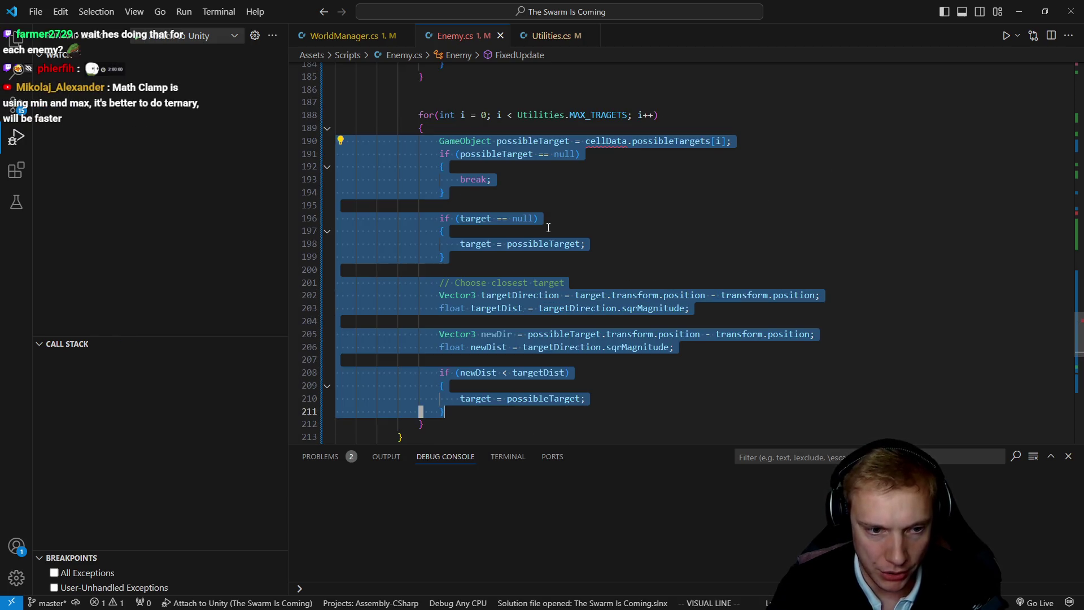
{"action": "key", "text": "d"}
Step: Paste the target-checking block into the inner x loop and indent it one level
{"action": "key", "text": "ctrl+o"}
{"action": "key", "text": "j"}
{"action": "key", "text": "j"}
{"action": "key", "text": "p"}
{"action": "key", "text": "shift+v"}
{"action": "key", "text": "j"}
{"action": "key", "text": "j"}
{"action": "key", "text": "j"}
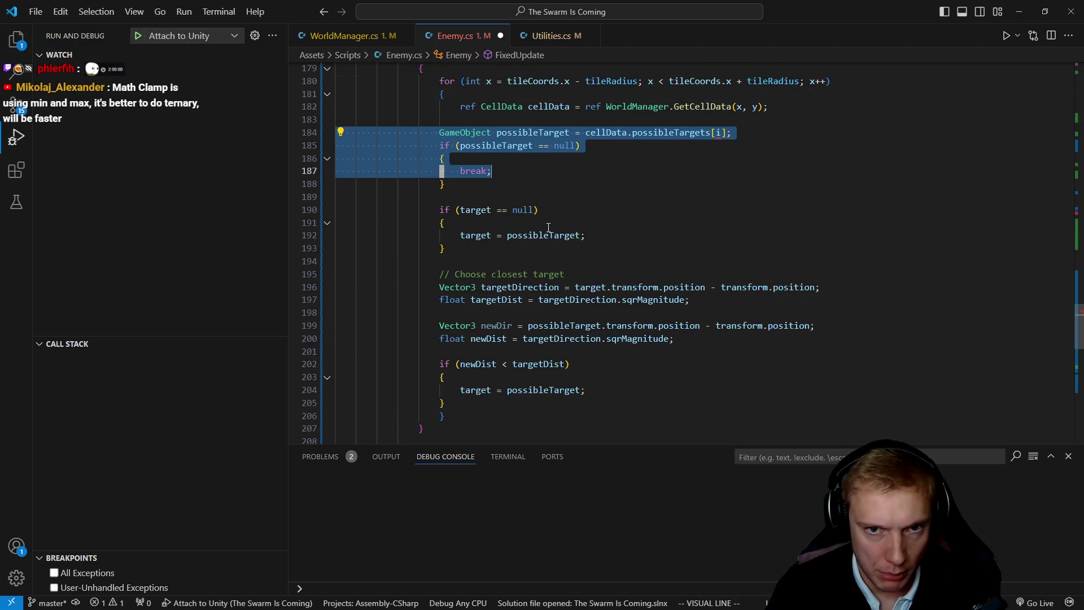
{"action": "key", "text": "j"}
{"action": "key", "text": "j"}
{"action": "key", "text": "j"}
{"action": "key", "text": "greater"}
Step: Remove the leftover blank line and add one below the possibleTarget line
{"action": "key", "text": "k"}
{"action": "key", "text": "k"}
{"action": "key", "text": "k"}
{"action": "key", "text": "k"}
{"action": "key", "text": "k"}
{"action": "key", "text": "k"}
{"action": "key", "text": "d"}
{"action": "key", "text": "d"}
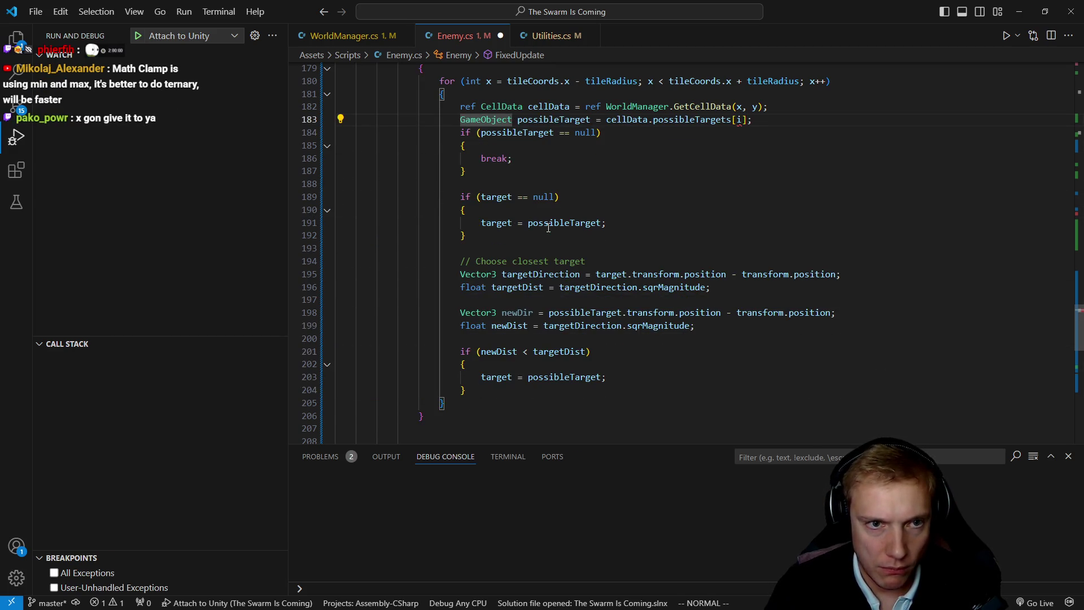
{"action": "key", "text": "o"}
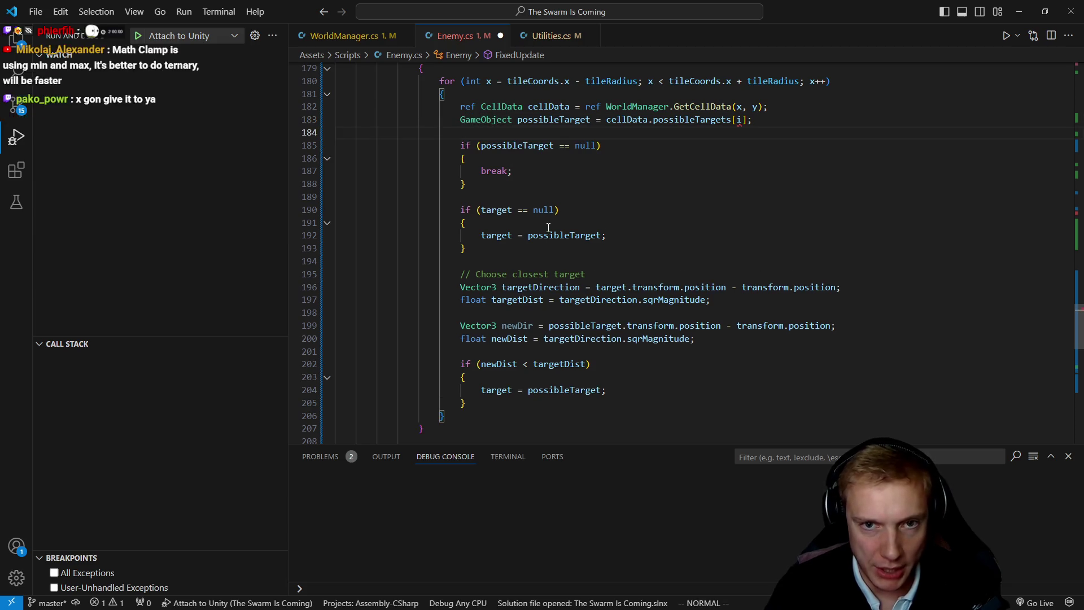
{"action": "key", "text": "Escape"}
Step: Assign possibleTarget from the cell's occupiedBy object instead of possibleTargets[i]
{"action": "key", "text": "k"}
{"action": "key", "text": "shift+a"}
{"action": "key", "text": "BackSpace"}
{"action": "key", "text": "BackSpace"}
{"action": "key", "text": "BackSpace"}
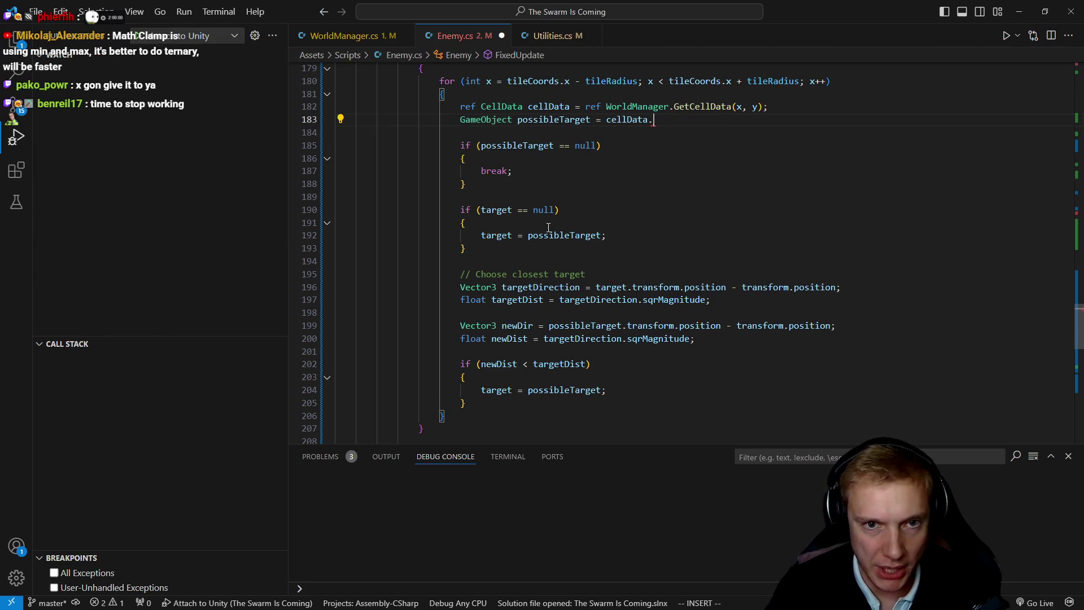
{"action": "type", "text": "o"}
{"action": "key", "text": "Tab"}
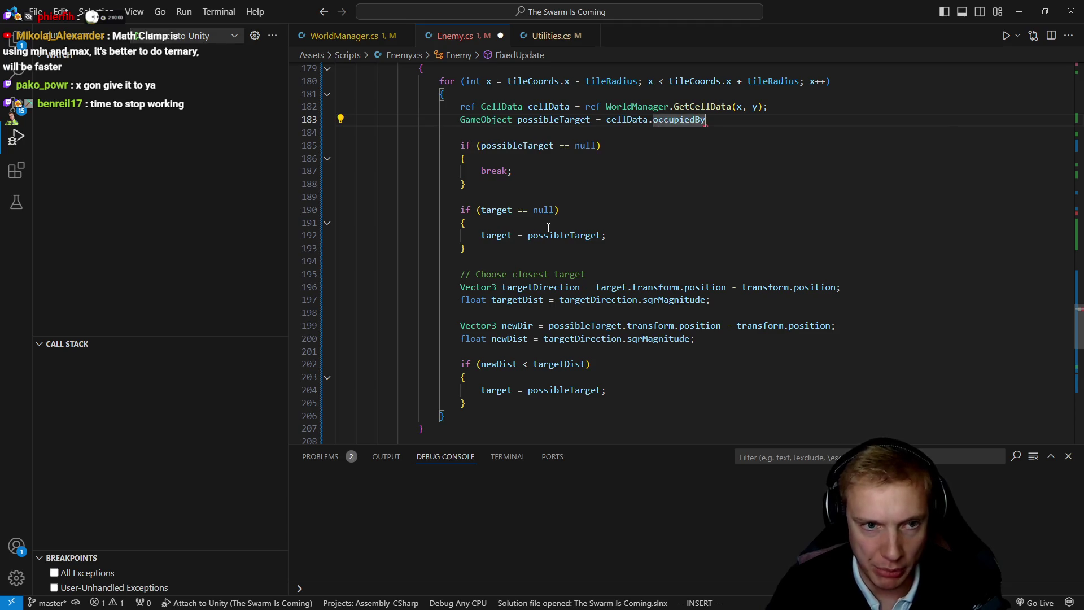
{"action": "key", "text": "Return"}
{"action": "key", "text": "Return"}
{"action": "key", "text": "Up"}
{"action": "key", "text": "Up"}
{"action": "key", "text": "End"}
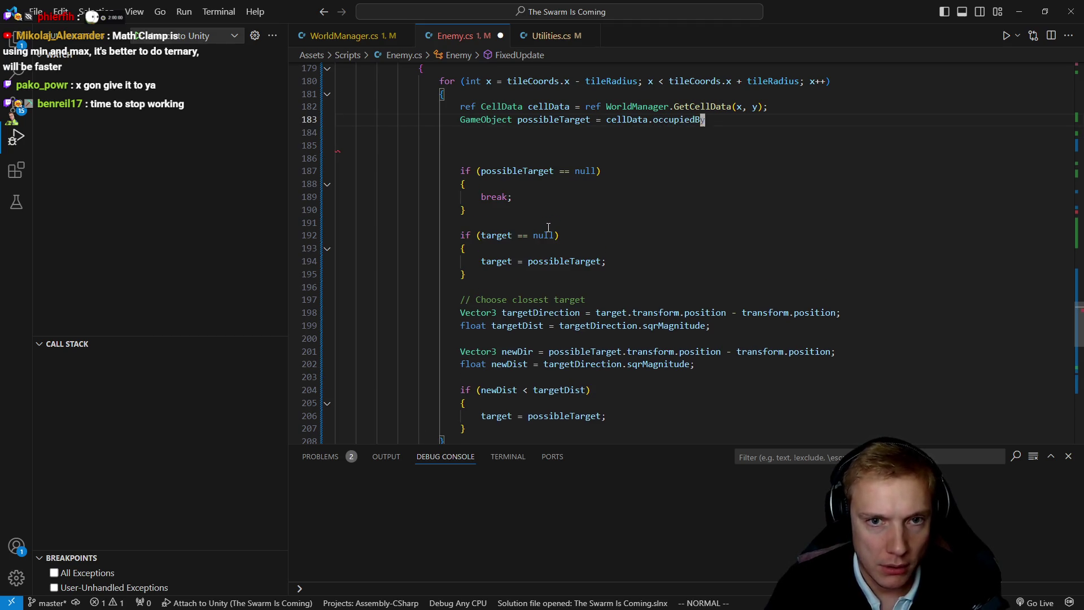
{"action": "type", "text": ";"}
Step: Drop the half-written if line and change the null check's break to continue
{"action": "key", "text": "Down"}
{"action": "key", "text": "Return"}
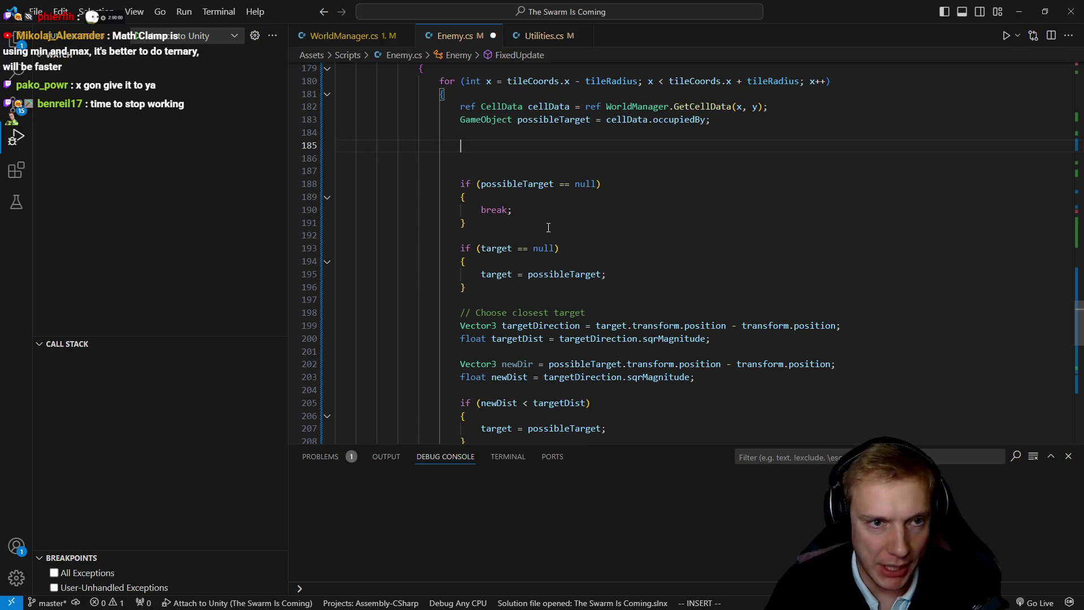
{"action": "type", "text": "if(poi"}
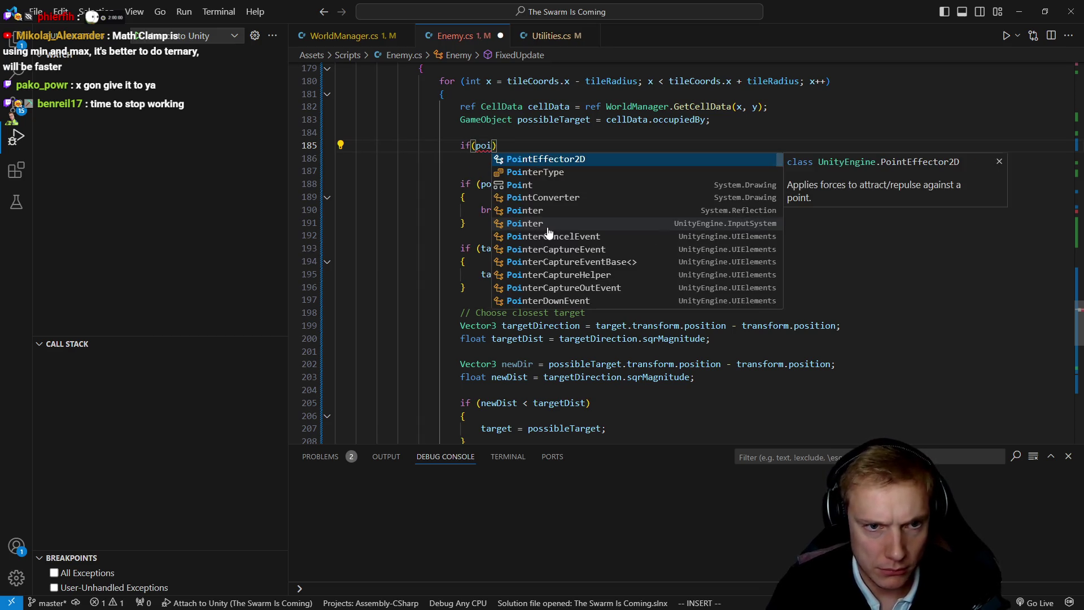
{"action": "key", "text": "Escape"}
{"action": "key", "text": "d"}
{"action": "key", "text": "d"}
{"action": "key", "text": "d"}
{"action": "key", "text": "k"}
{"action": "key", "text": "d"}
{"action": "key", "text": "d"}
{"action": "key", "text": "j"}
{"action": "key", "text": "j"}
{"action": "type", "text": "jwcw"}
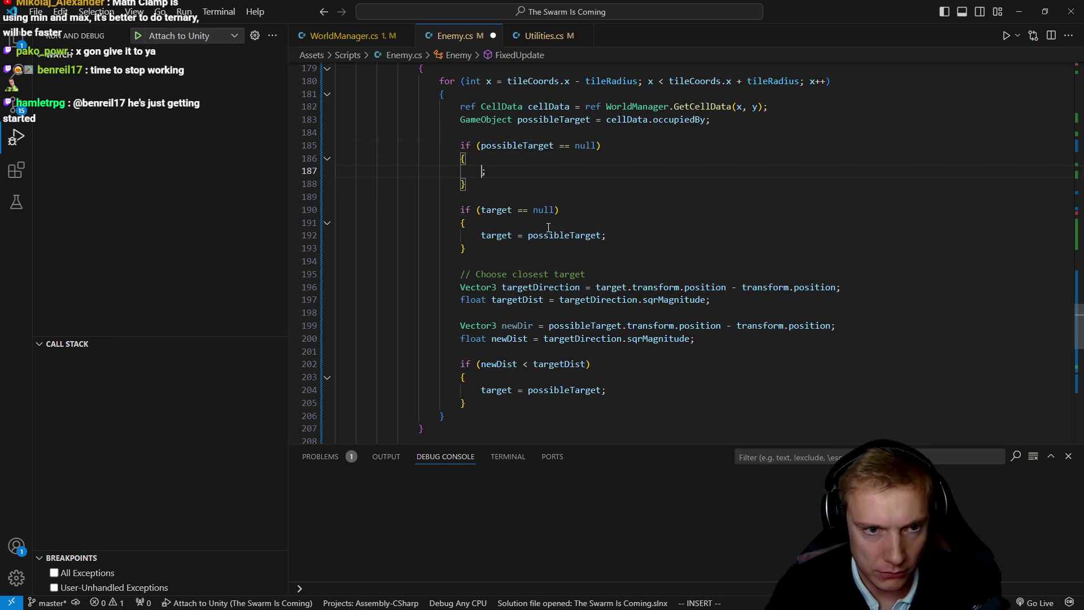
{"action": "type", "text": "continue"}
{"action": "key", "text": "Escape"}
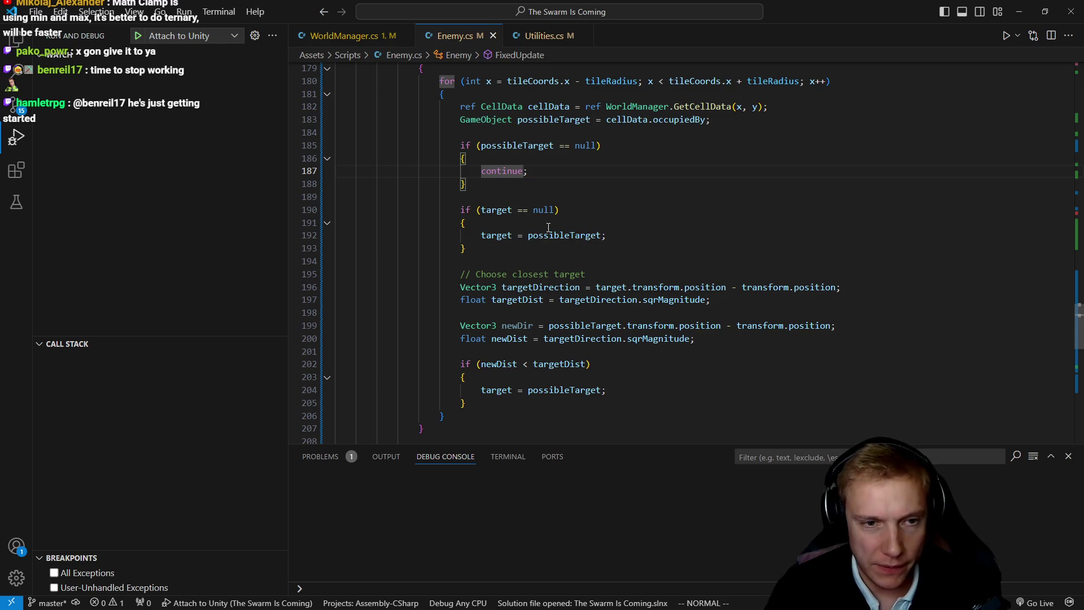
Step: Add a 'continue;' line after the first target assignment
{"action": "key", "text": "j"}
{"action": "key", "text": "j"}
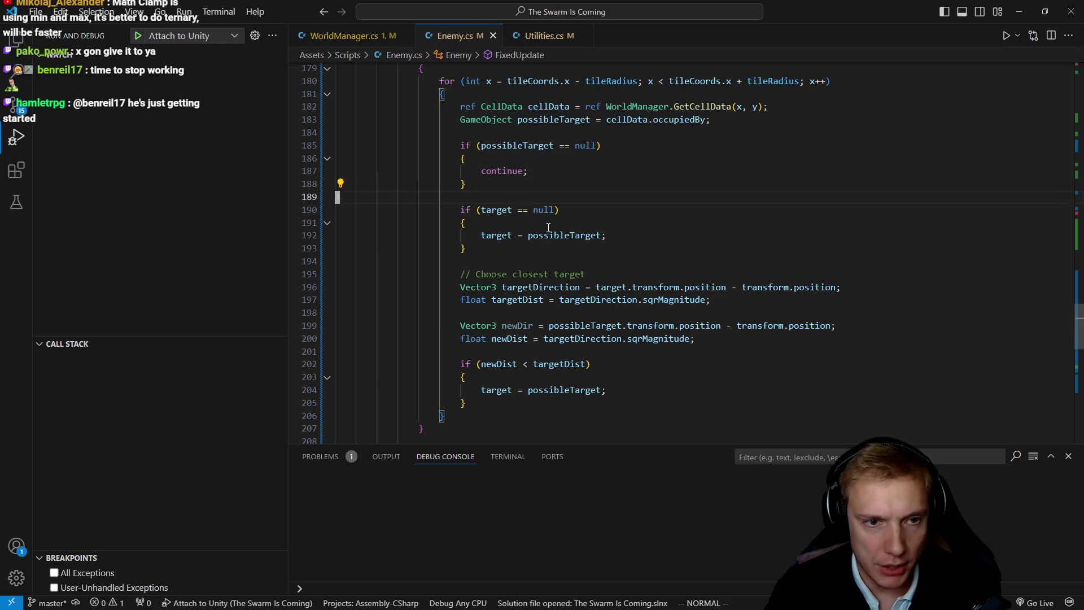
{"action": "key", "text": "j"}
{"action": "key", "text": "j"}
{"action": "key", "text": "j"}
{"action": "type", "text": "o"}
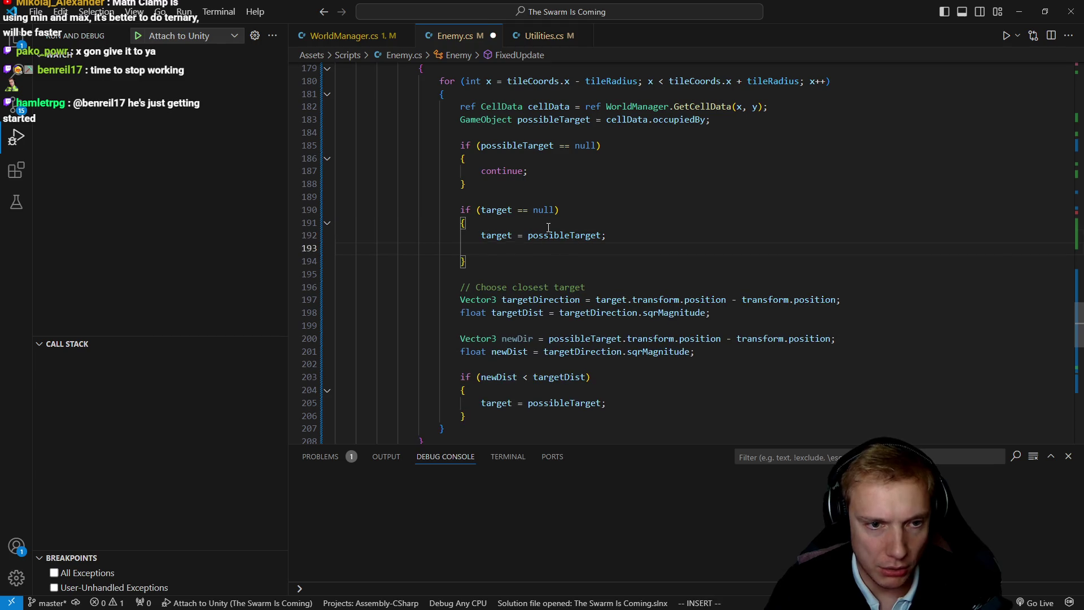
{"action": "type", "text": "continue;"}
{"action": "key", "text": "Escape"}
{"action": "key", "text": "k"}
{"action": "key", "text": "k"}
{"action": "key", "text": "k"}
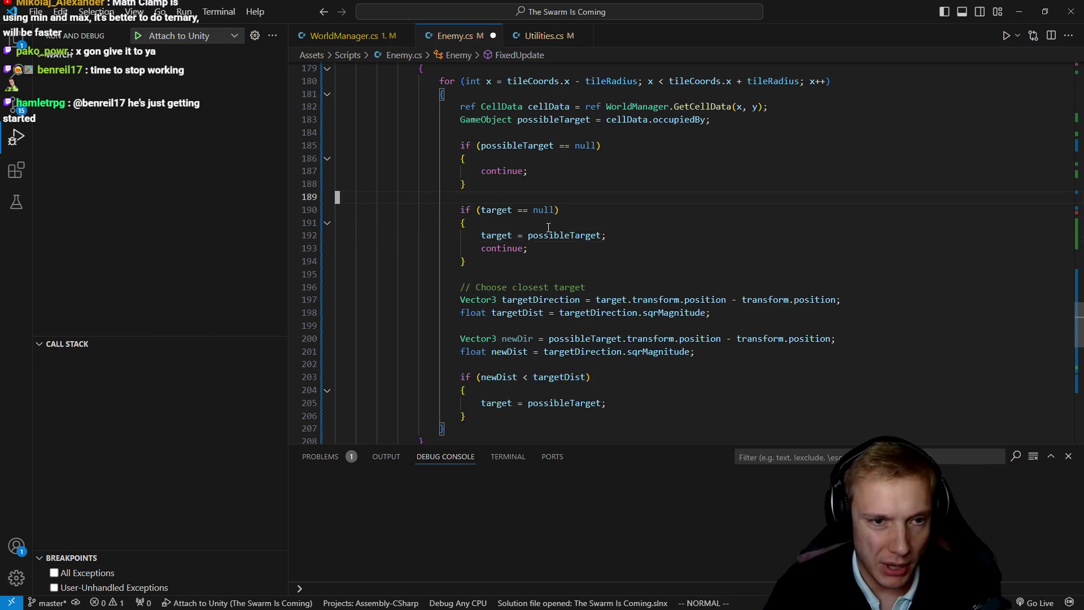
Step: Write the comment '// First target is always the best' and save Enemy.cs
{"action": "key", "text": "o"}
{"action": "type", "text": "// First targets"}
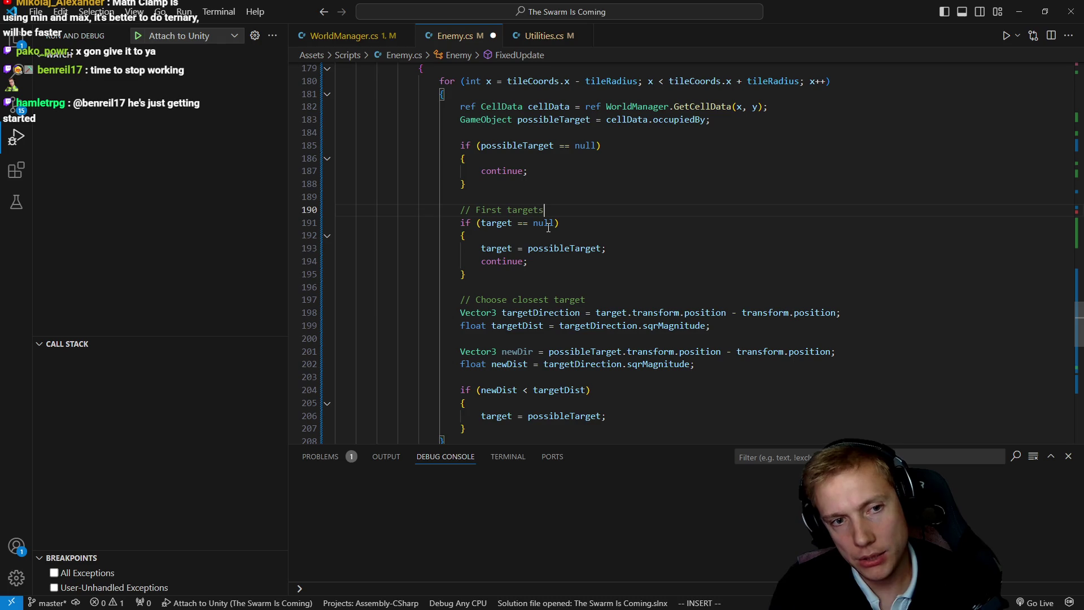
{"action": "key", "text": "BackSpace"}
{"action": "key", "text": "BackSpace"}
{"action": "type", "text": "is"}
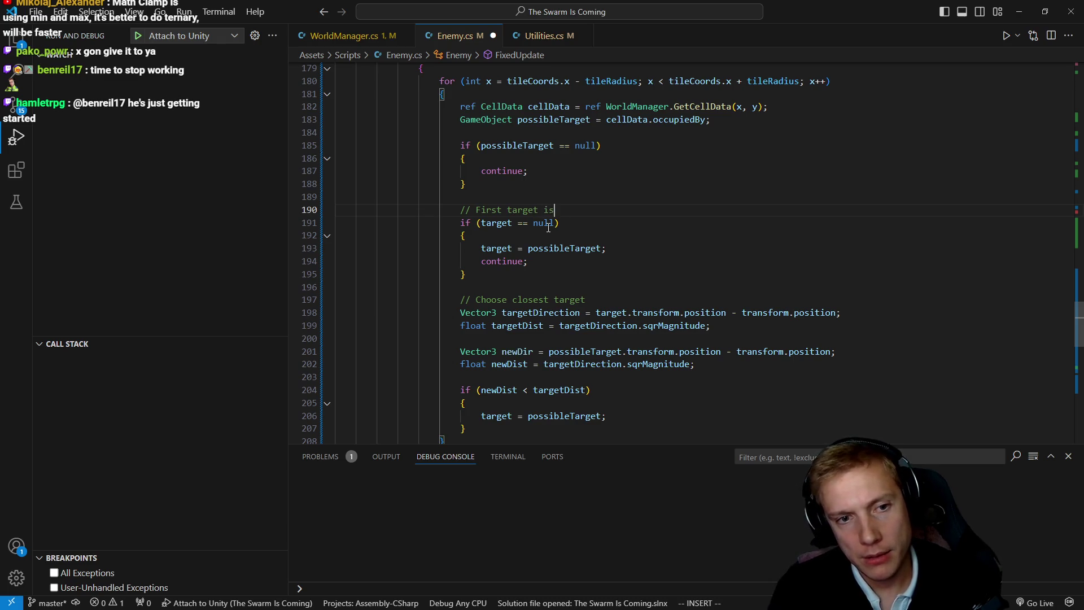
{"action": "key", "text": "Escape"}
{"action": "key", "text": "ctrl+s"}
{"action": "key", "text": "ctrl+o"}
Step: Review the closest-target lines: the comment, targetDirection, targetDist, newDir and newDist
{"action": "key", "text": "k"}
{"action": "key", "text": "k"}
{"action": "key", "text": "k"}
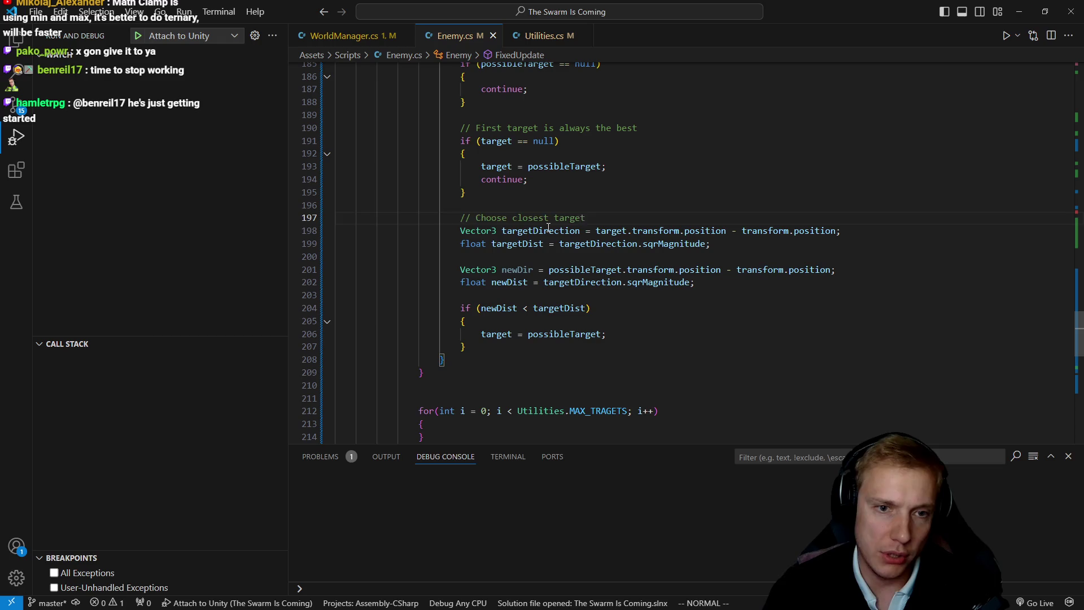
{"action": "key", "text": "shift+v"}
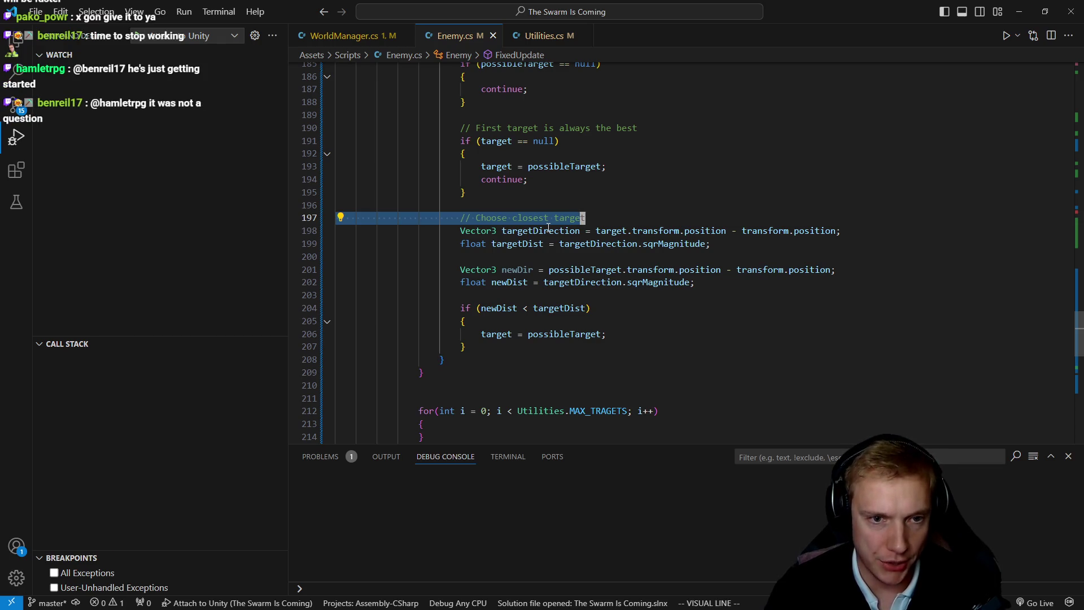
{"action": "key", "text": "Escape"}
{"action": "key", "text": "j"}
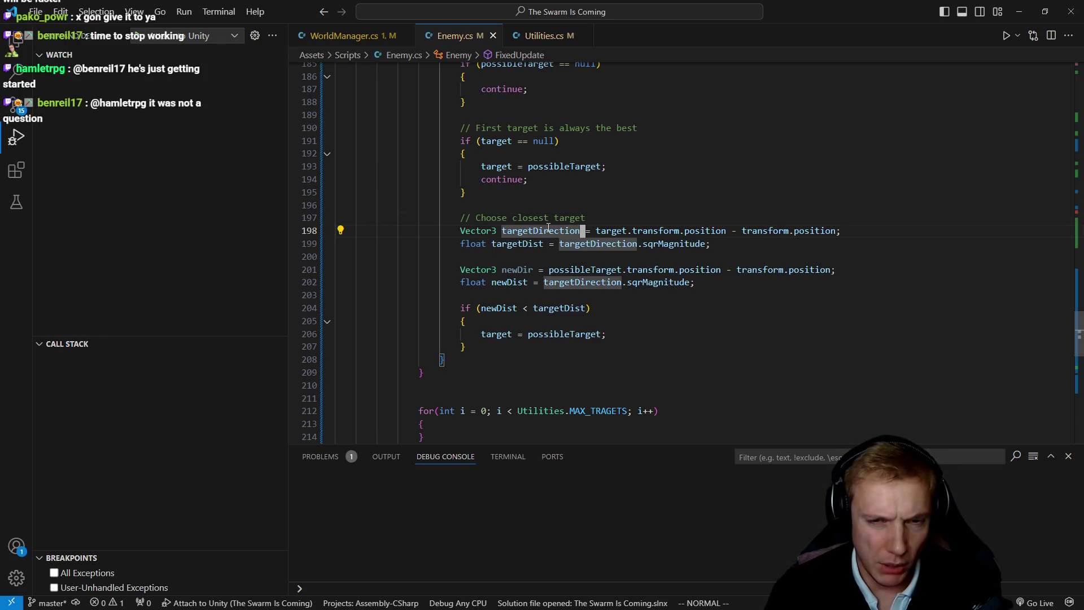
{"action": "key", "text": "shift+v"}
{"action": "key", "text": "j"}
{"action": "key", "text": "Escape"}
{"action": "key", "text": "j"}
{"action": "key", "text": "j"}
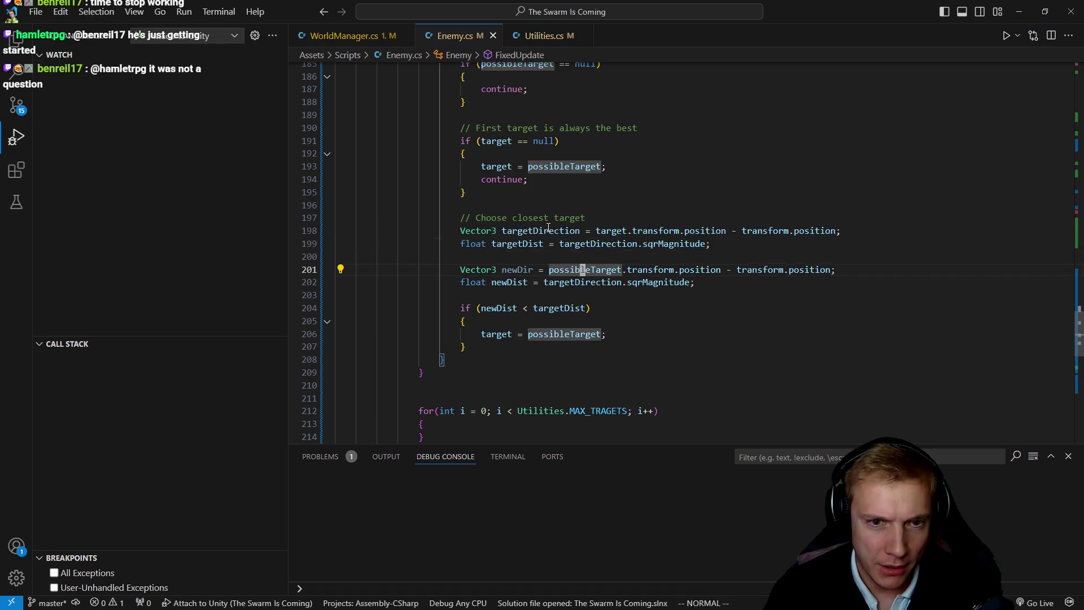
{"action": "key", "text": "shift+v"}
{"action": "key", "text": "j"}
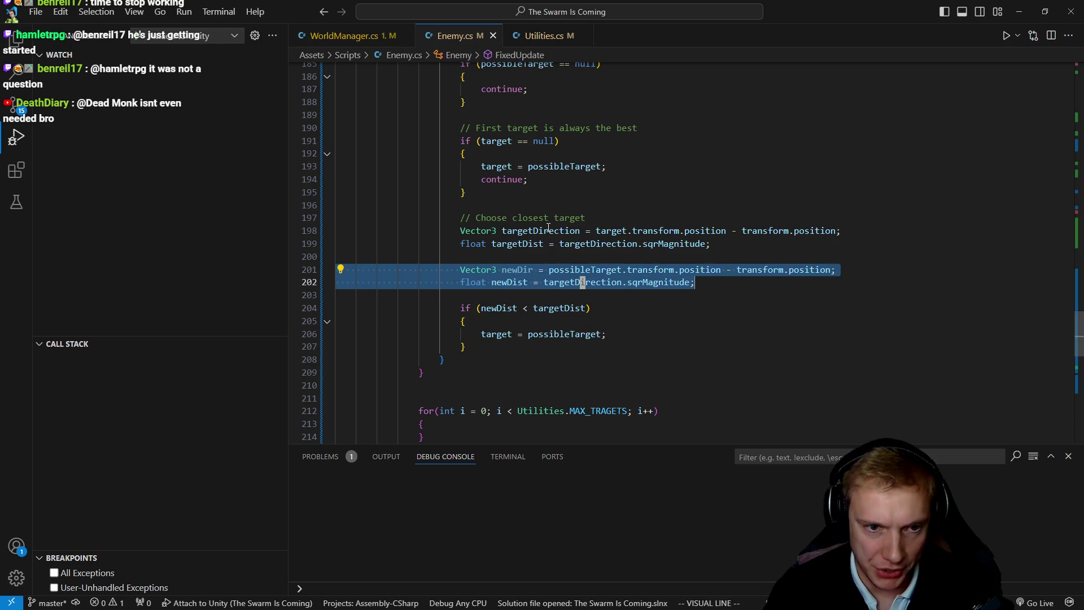
{"action": "key", "text": "Escape"}
Step: Rename newDir to possibleTargetDir and newDist to possibleTargetDist, then save Enemy.cs
{"action": "key", "text": "k"}
{"action": "key", "text": "b"}
{"action": "key", "text": "b"}
{"action": "key", "text": "b"}
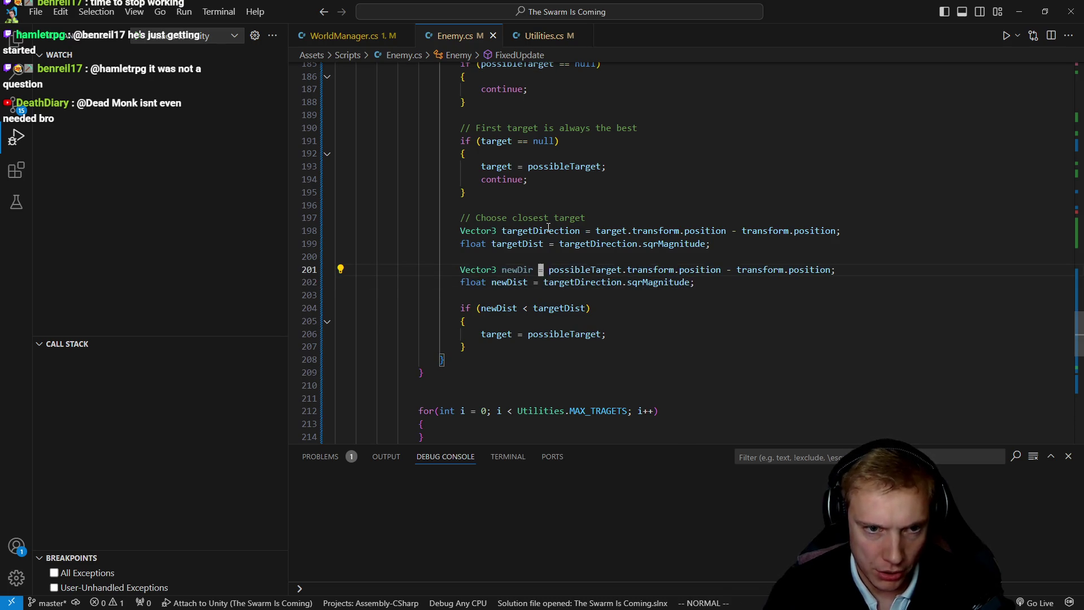
{"action": "type", "text": "ciwpossibleTarget"}
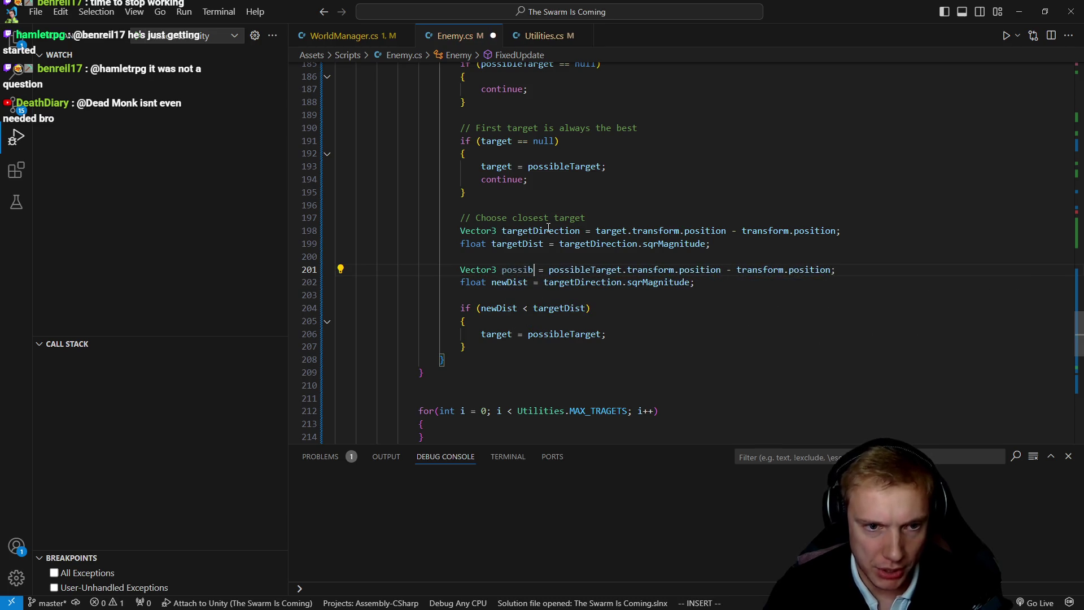
{"action": "type", "text": "Dir"}
{"action": "key", "text": "Escape"}
{"action": "key", "text": "j"}
{"action": "key", "text": "b"}
{"action": "key", "text": "b"}
{"action": "key", "text": "b"}
{"action": "type", "text": "cwpossi"}
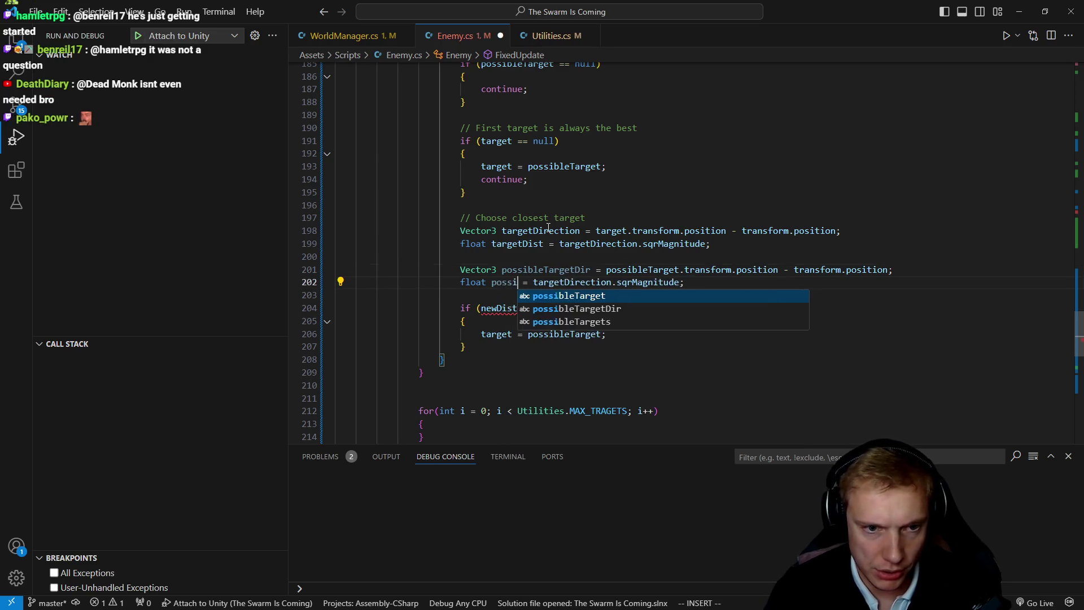
{"action": "type", "text": "bleTargetDist"}
{"action": "key", "text": "Escape"}
{"action": "key", "text": "ctrl+s"}
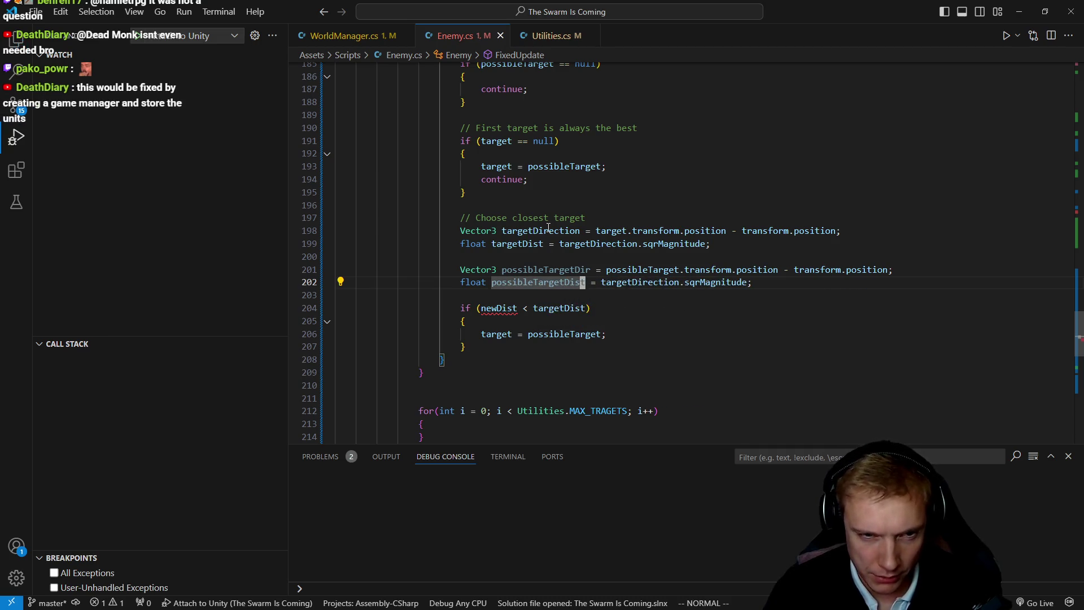
Step: Change the distance comparison to use possibleTargetDist < targetDist
{"action": "key", "text": "j"}
{"action": "key", "text": "j"}
{"action": "key", "text": "b"}
{"action": "key", "text": "b"}
{"action": "key", "text": "b"}
{"action": "key", "text": "e"}
{"action": "key", "text": "a"}
{"action": "key", "text": "BackSpace"}
{"action": "key", "text": "BackSpace"}
{"action": "key", "text": "BackSpace"}
{"action": "type", "text": "pos"}
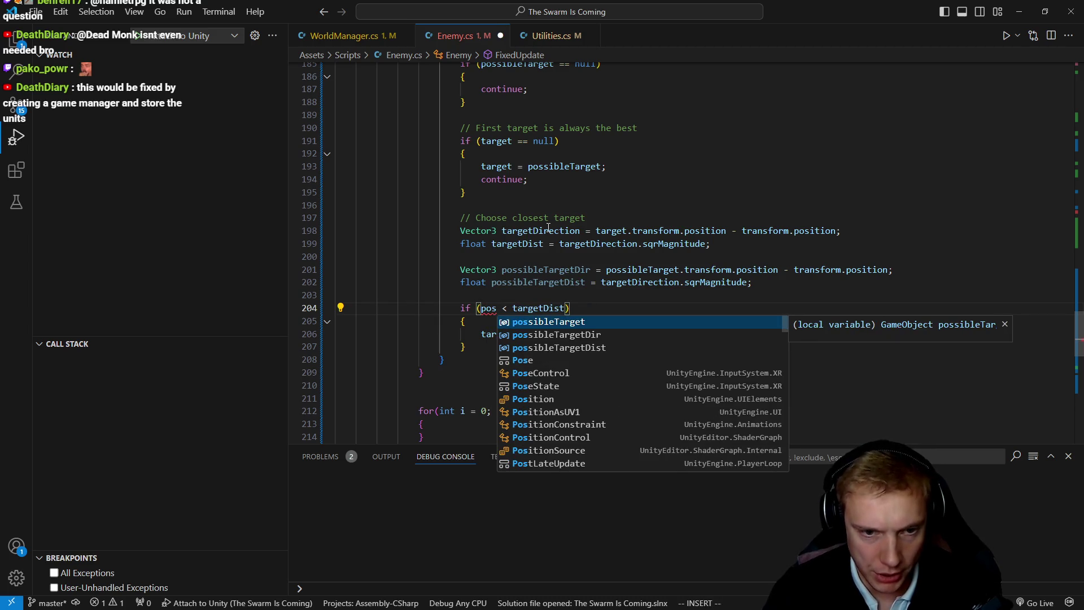
{"action": "key", "text": "Down"}
{"action": "key", "text": "Down"}
{"action": "key", "text": "Tab"}
{"action": "key", "text": "Escape"}
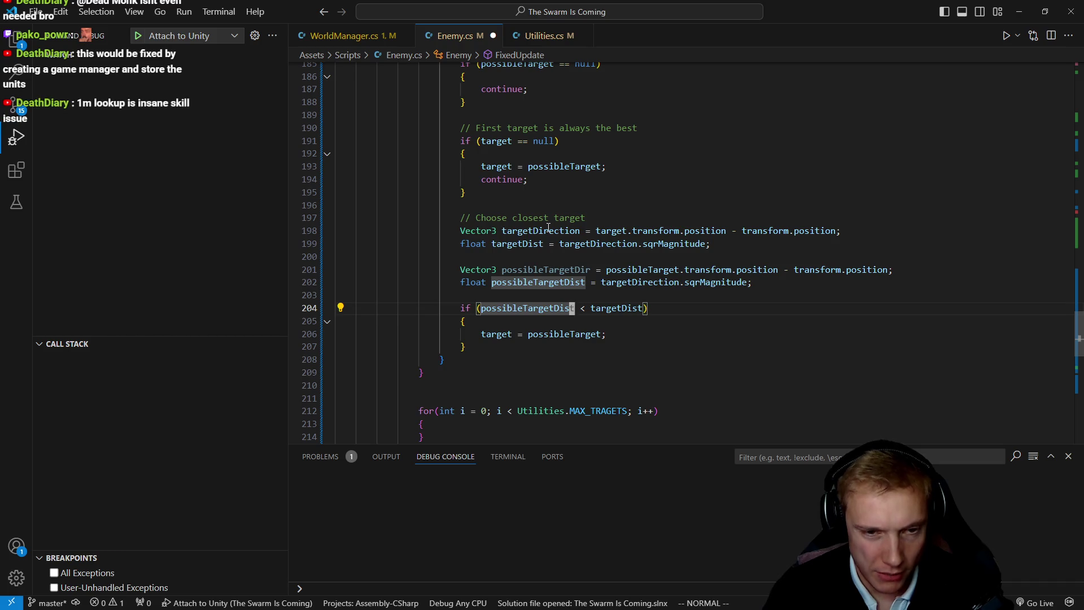
Step: Check the target assignment line and save Enemy.cs again
{"action": "key", "text": "j"}
{"action": "key", "text": "j"}
{"action": "key", "text": "shift+v"}
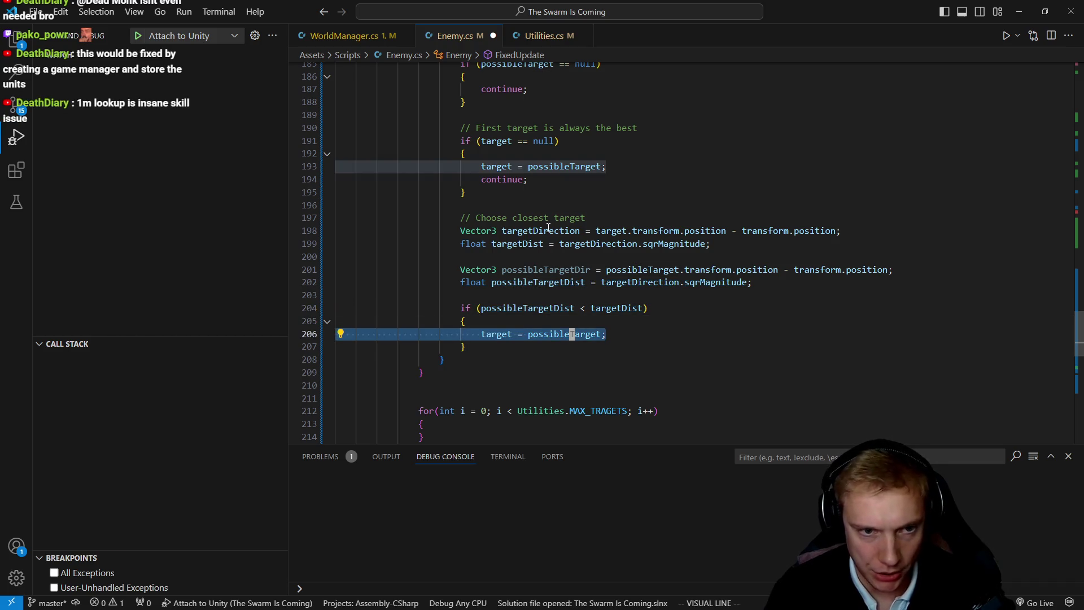
{"action": "key", "text": "Escape"}
{"action": "key", "text": "k"}
{"action": "key", "text": "k"}
{"action": "key", "text": "k"}
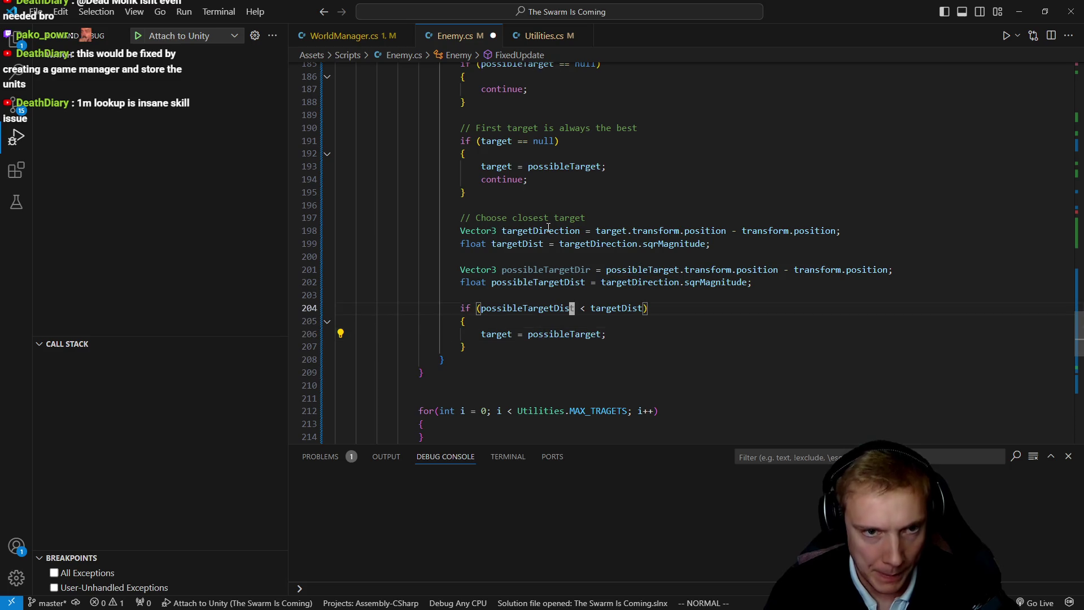
{"action": "scroll", "coordinate": [548, 227], "scroll_direction": "up", "scroll_amount": 4}
{"action": "key", "text": "ctrl+s"}
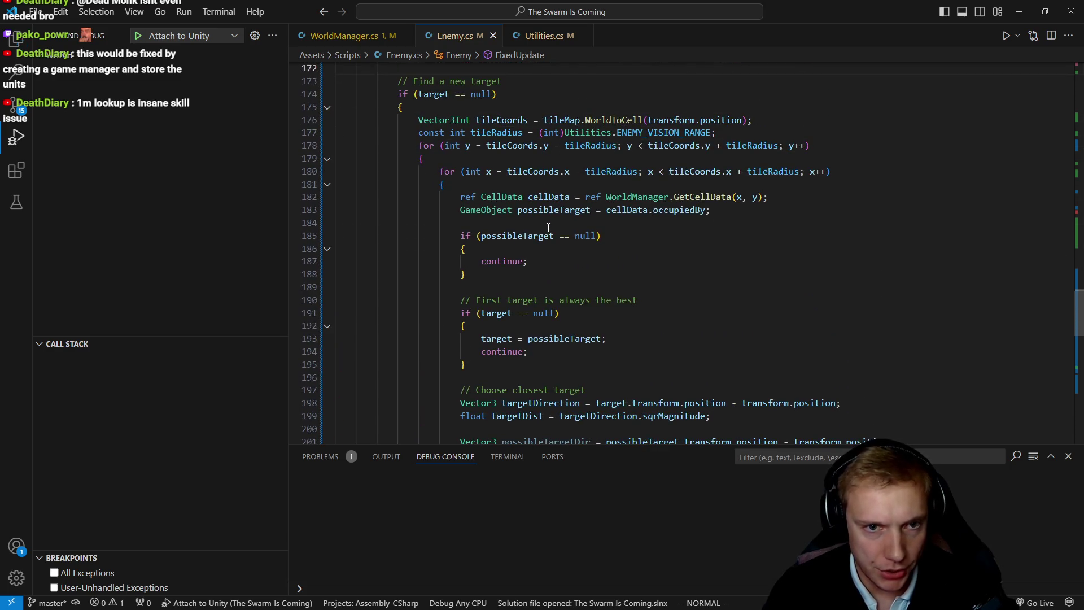
Step: Collapse the else block, delete the empty MAX_TRAGETS for-loop, then bring up WorldManager.cs
{"action": "key", "text": "j"}
{"action": "key", "text": "j"}
{"action": "key", "text": "j"}
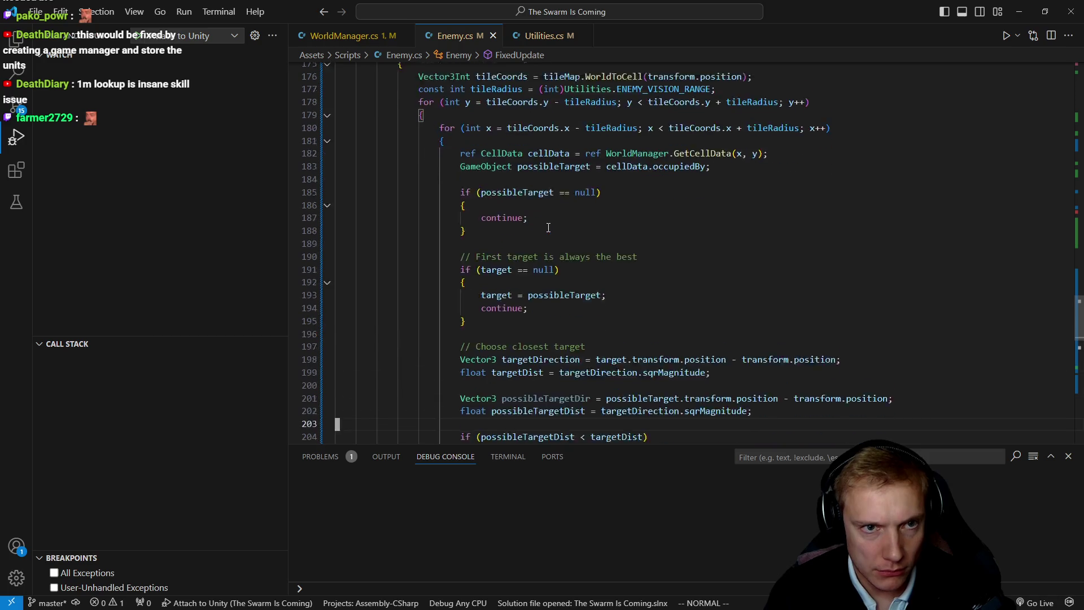
{"action": "key", "text": "j"}
{"action": "key", "text": "j"}
{"action": "key", "text": "j"}
{"action": "key", "text": "z"}
{"action": "key", "text": "c"}
{"action": "key", "text": "z"}
{"action": "key", "text": "z"}
{"action": "key", "text": "k"}
{"action": "key", "text": "k"}
{"action": "key", "text": "k"}
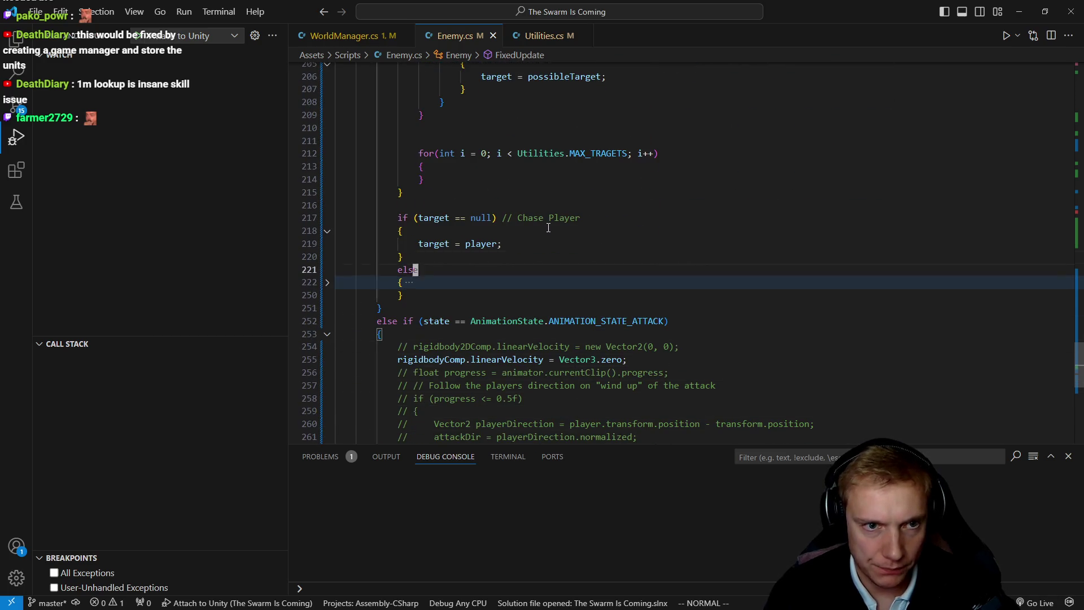
{"action": "key", "text": "shift+v"}
{"action": "key", "text": "k"}
{"action": "key", "text": "k"}
{"action": "key", "text": "k"}
{"action": "key", "text": "k"}
{"action": "key", "text": "d"}
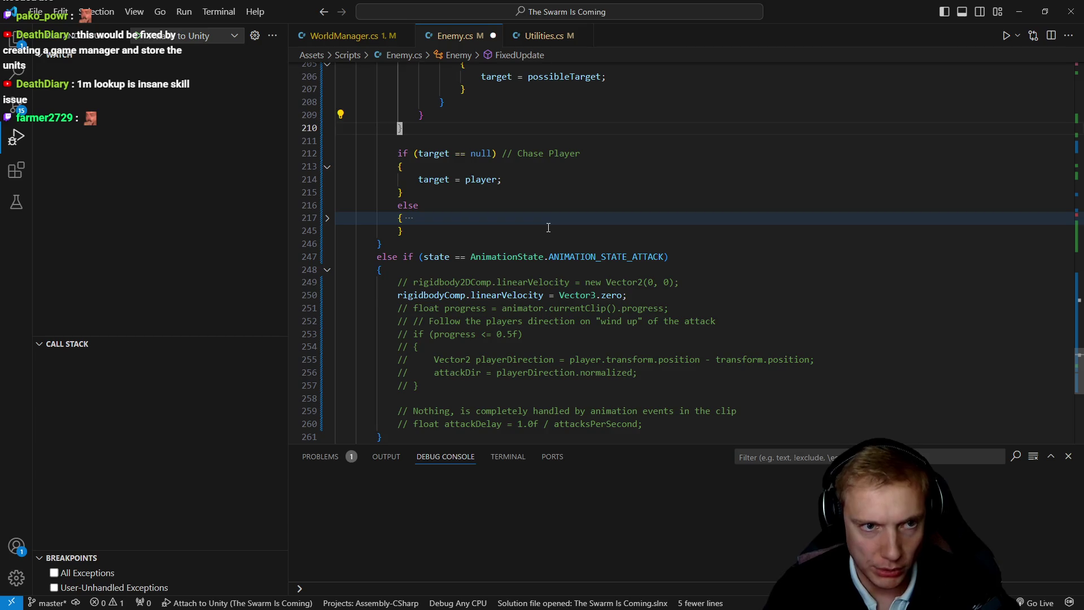
{"action": "key", "text": "k"}
{"action": "key", "text": "k"}
{"action": "key", "text": "k"}
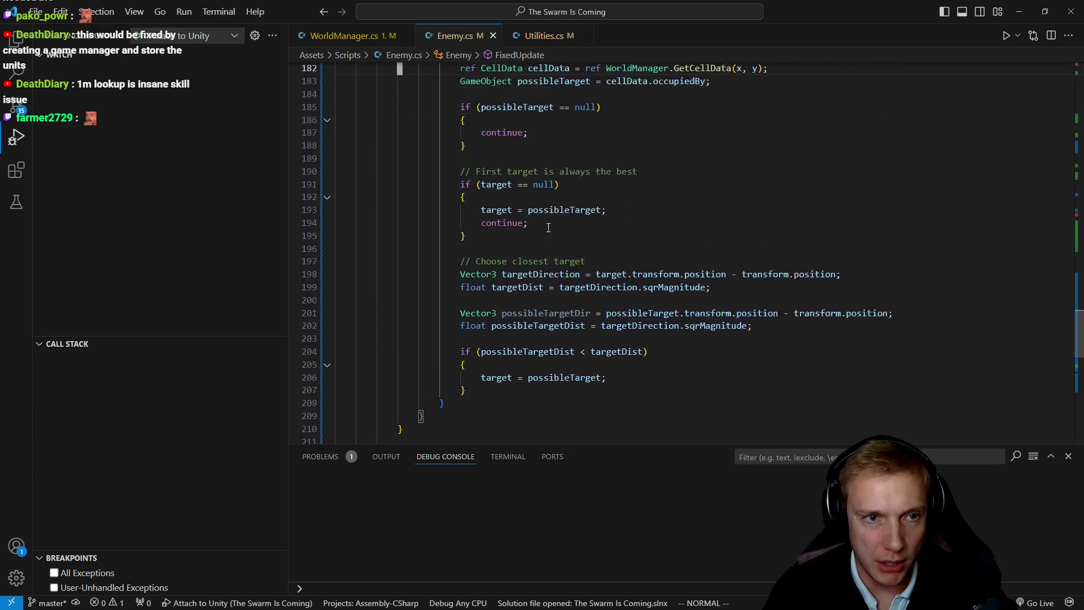
{"action": "key", "text": "j"}
{"action": "key", "text": "j"}
{"action": "key", "text": "j"}
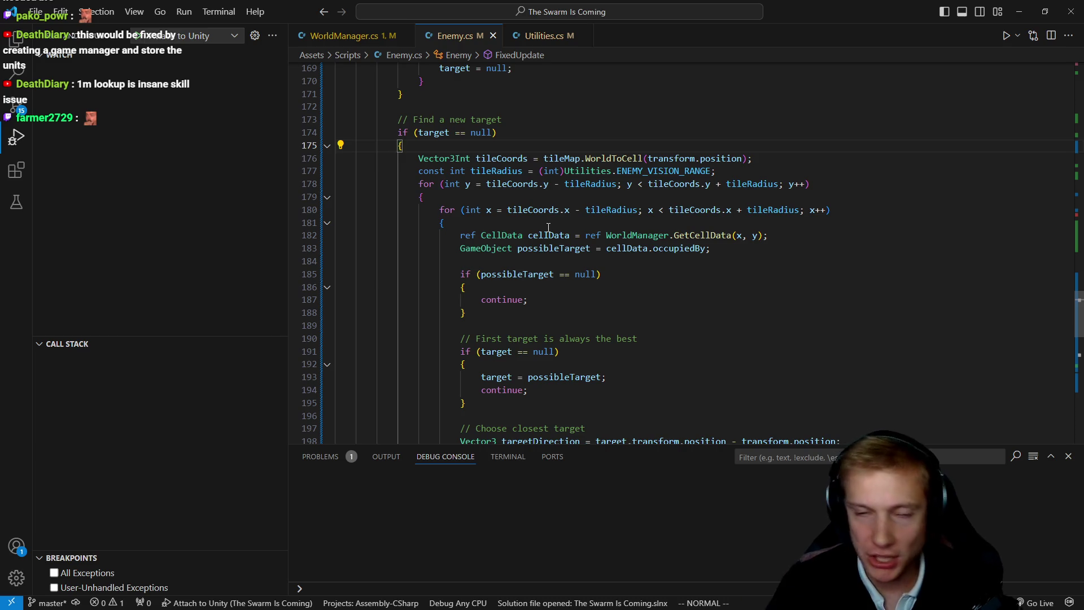
{"action": "left_click", "coordinate": [341, 35]}
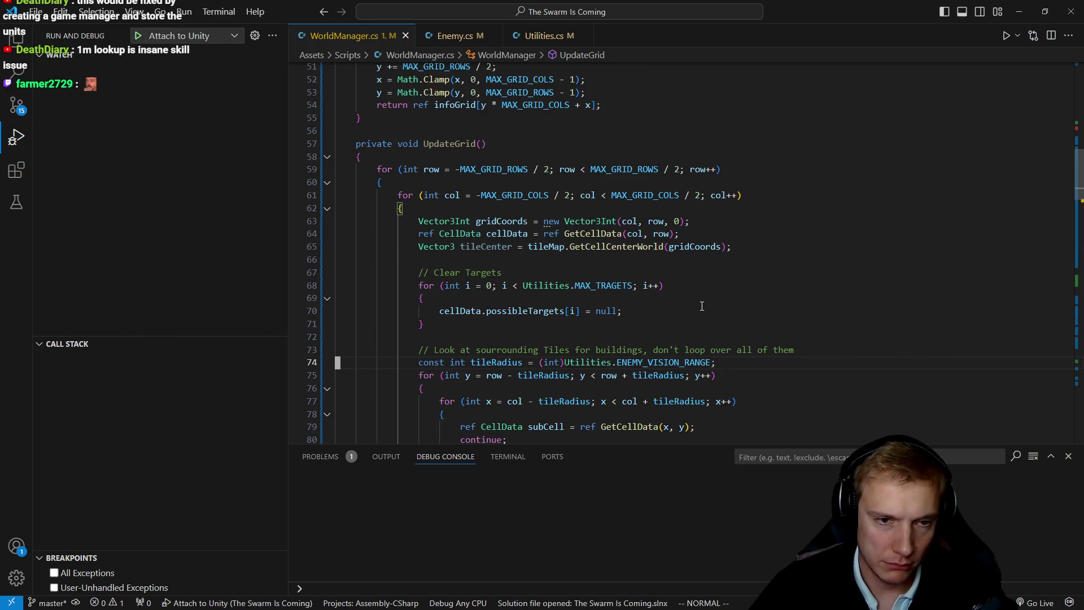
{"action": "scroll", "coordinate": [621, 260], "scroll_direction": "up", "scroll_amount": 9}
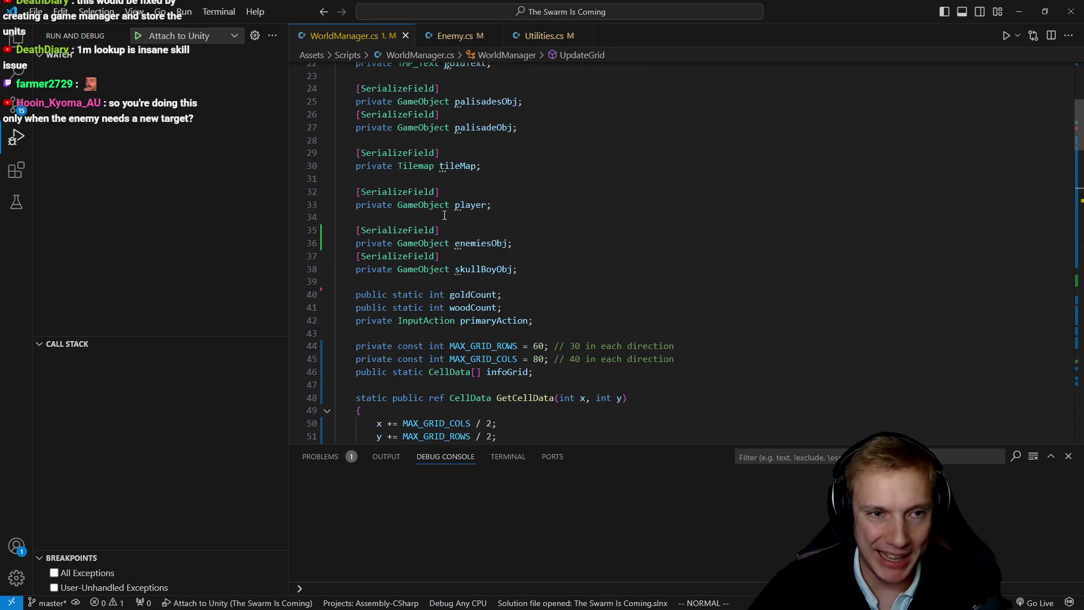
{"action": "scroll", "coordinate": [519, 252], "scroll_direction": "down", "scroll_amount": 8}
{"action": "scroll", "coordinate": [518, 246], "scroll_direction": "down", "scroll_amount": 2}
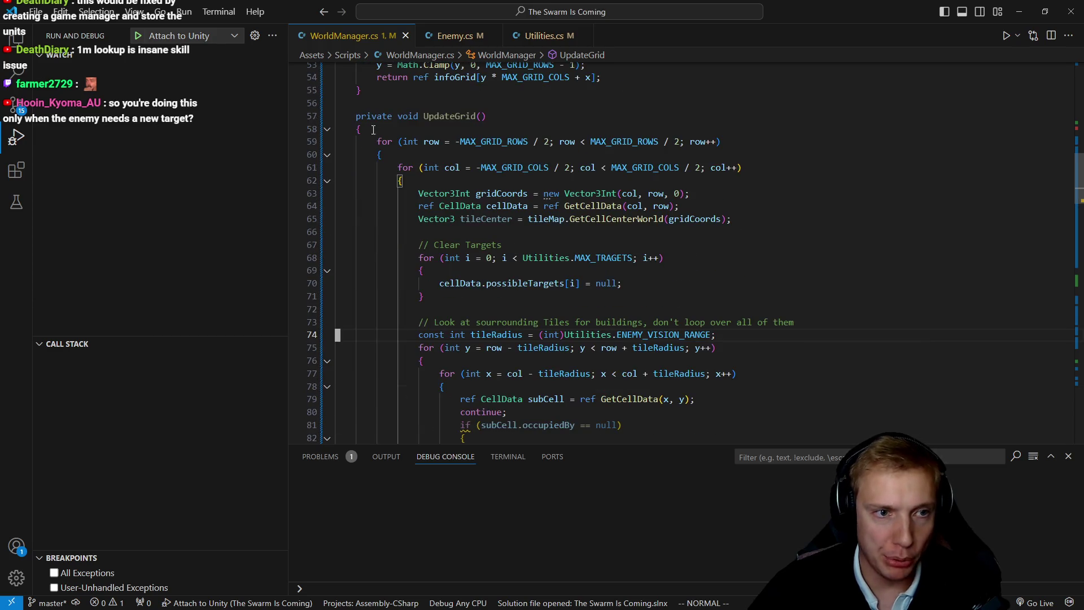
{"action": "left_click", "coordinate": [327, 129]}
{"action": "scroll", "coordinate": [635, 233], "scroll_direction": "down", "scroll_amount": 3}
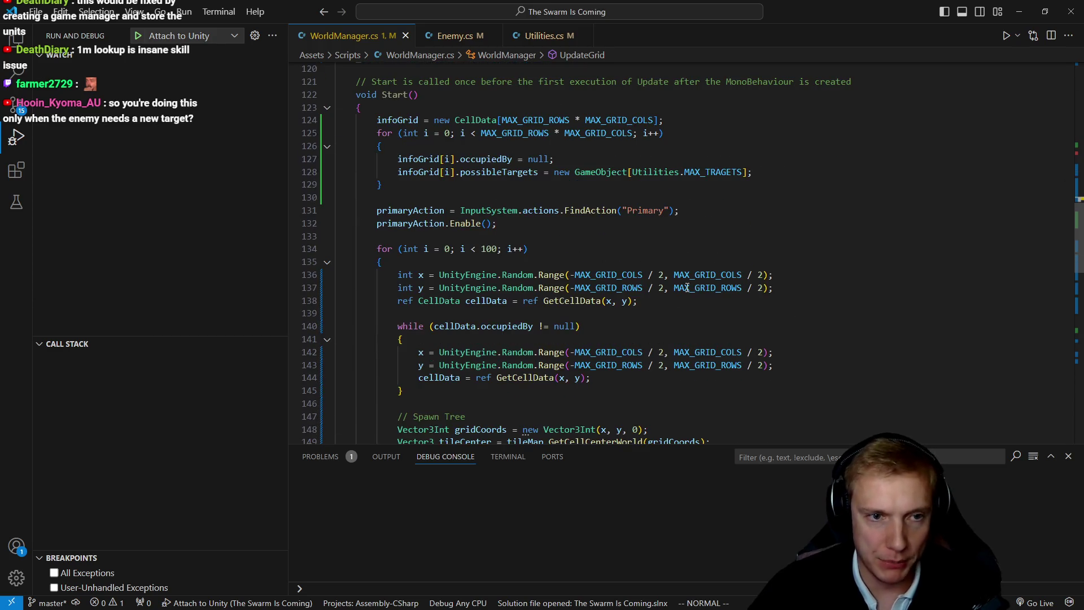
{"action": "scroll", "coordinate": [653, 227], "scroll_direction": "down", "scroll_amount": 2}
{"action": "mouse_move", "coordinate": [377, 192]}
{"action": "left_mouse_down"}
{"action": "mouse_move", "coordinate": [528, 192]}
{"action": "mouse_move", "coordinate": [459, 359]}
{"action": "left_mouse_up"}
{"action": "scroll", "coordinate": [560, 291], "scroll_direction": "down", "scroll_amount": 4}
{"action": "mouse_move", "coordinate": [600, 297]}
{"action": "left_mouse_down"}
{"action": "mouse_move", "coordinate": [421, 288]}
{"action": "mouse_move", "coordinate": [436, 298]}
{"action": "left_mouse_up"}
{"action": "left_click", "coordinate": [575, 298]}
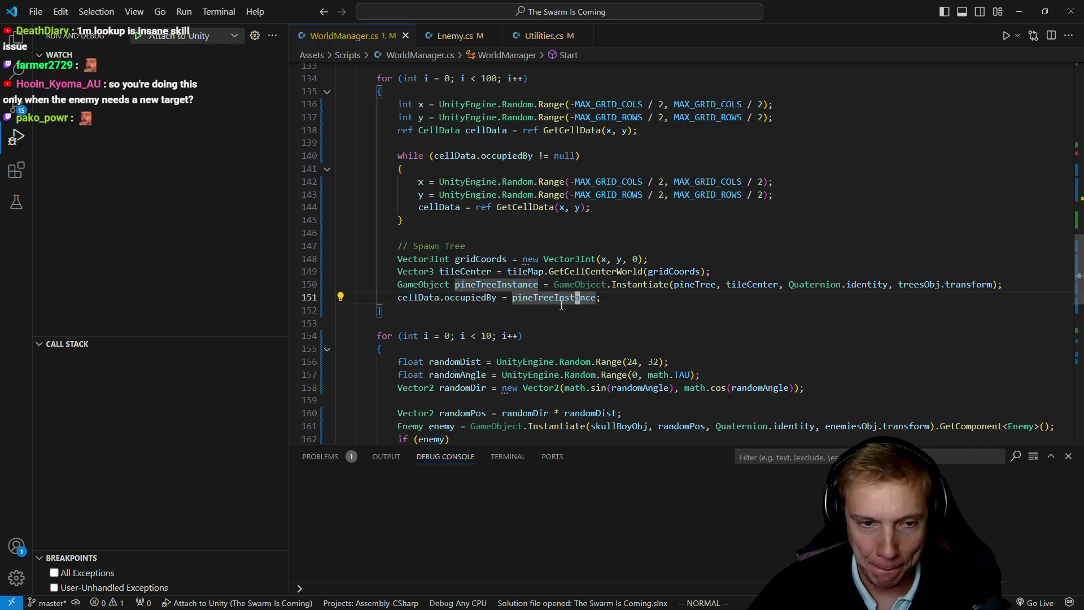
{"action": "scroll", "coordinate": [561, 304], "scroll_direction": "down", "scroll_amount": 3}
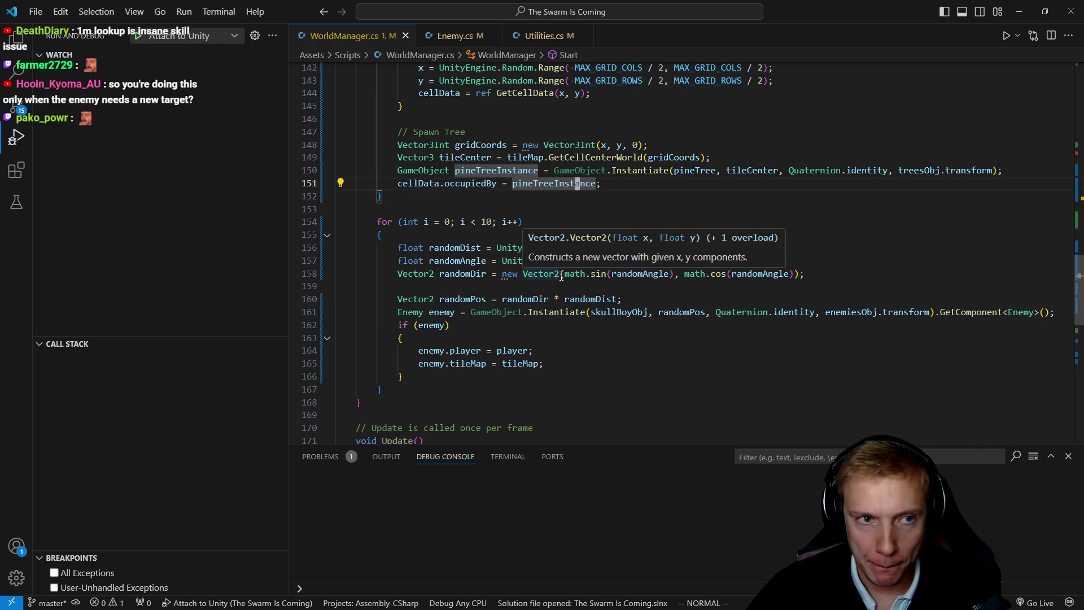
{"action": "key", "text": "ctrl+Tab"}
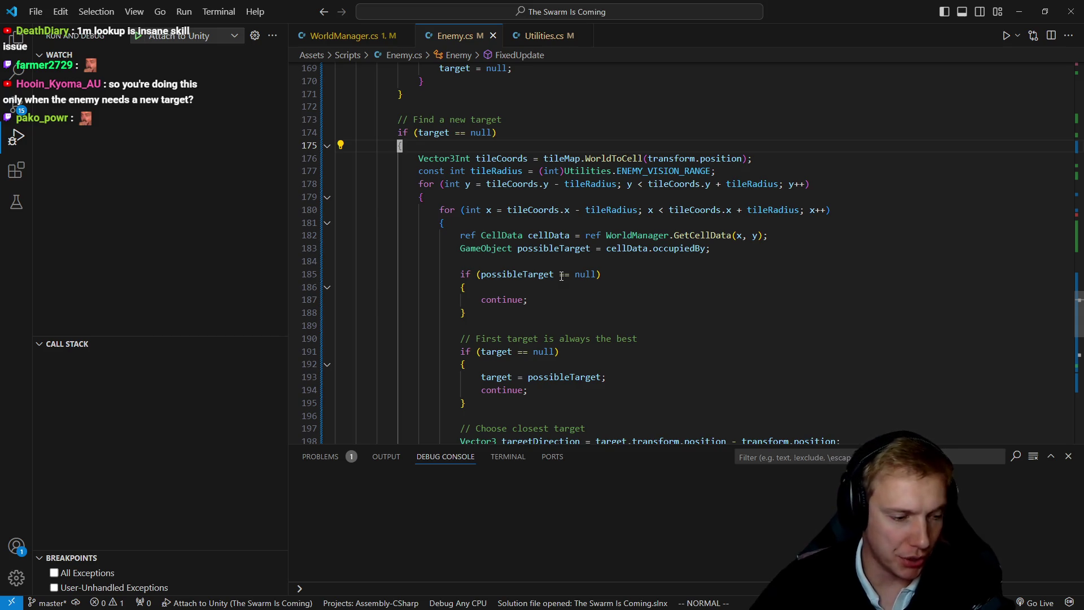
Step: Review the empty-cell skip and first-target blocks in Enemy.cs, then return to Unity to recompile
{"action": "scroll", "coordinate": [561, 276], "scroll_direction": "down", "scroll_amount": 2}
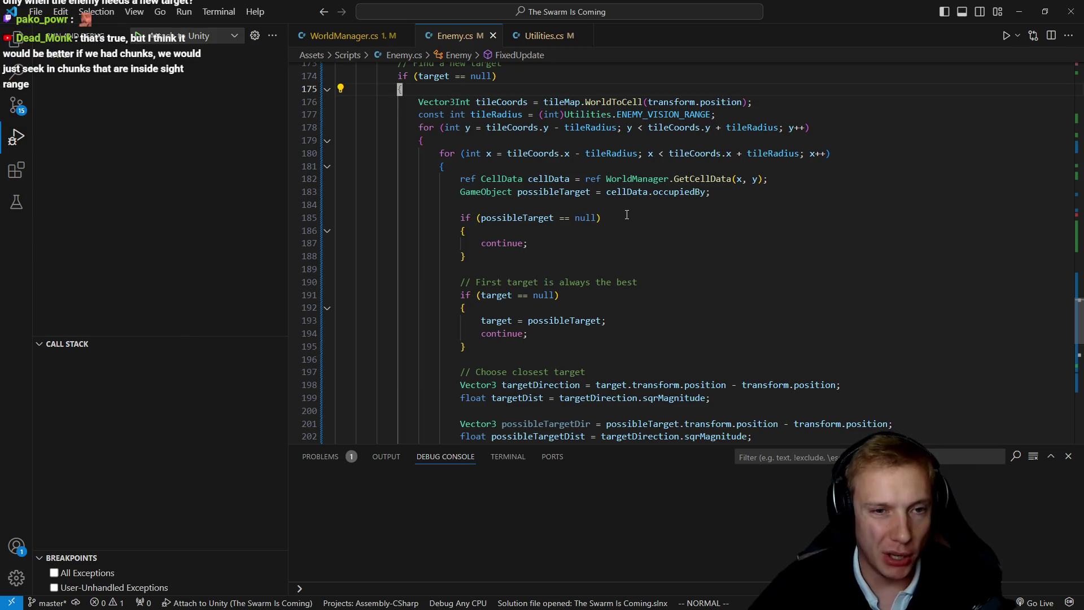
{"action": "scroll", "coordinate": [488, 114], "scroll_direction": "down", "scroll_amount": 3}
{"action": "scroll", "coordinate": [489, 113], "scroll_direction": "up", "scroll_amount": 5}
{"action": "left_click_drag", "start_coordinate": [419, 170], "coordinate": [532, 294]}
{"action": "left_click", "coordinate": [612, 311]}
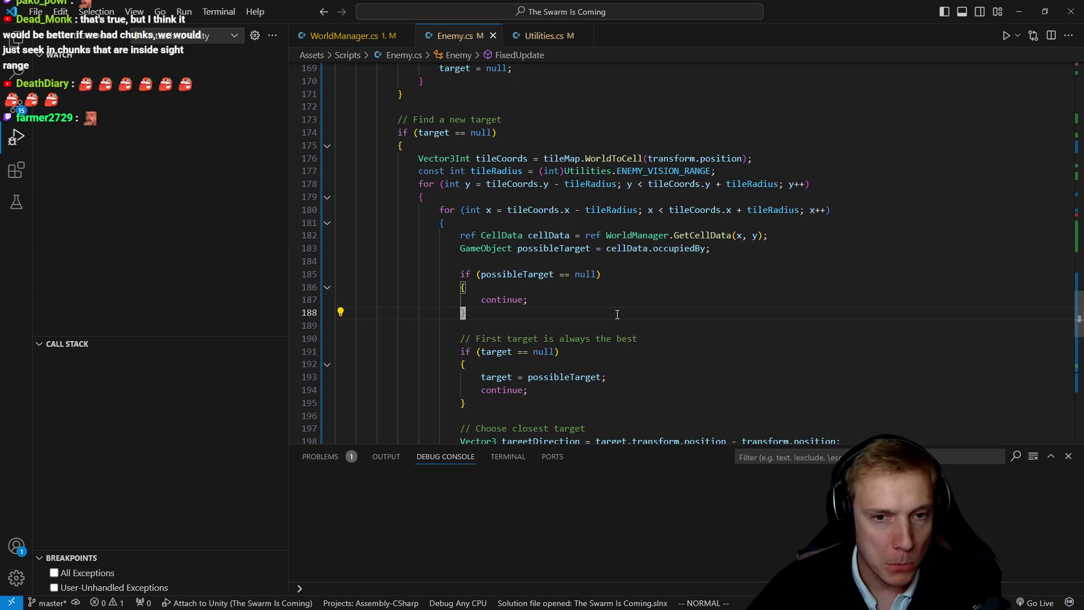
{"action": "scroll", "coordinate": [616, 314], "scroll_direction": "down", "scroll_amount": 2}
{"action": "mouse_move", "coordinate": [446, 216]}
{"action": "left_mouse_down"}
{"action": "mouse_move", "coordinate": [484, 249]}
{"action": "mouse_move", "coordinate": [493, 338]}
{"action": "left_mouse_up"}
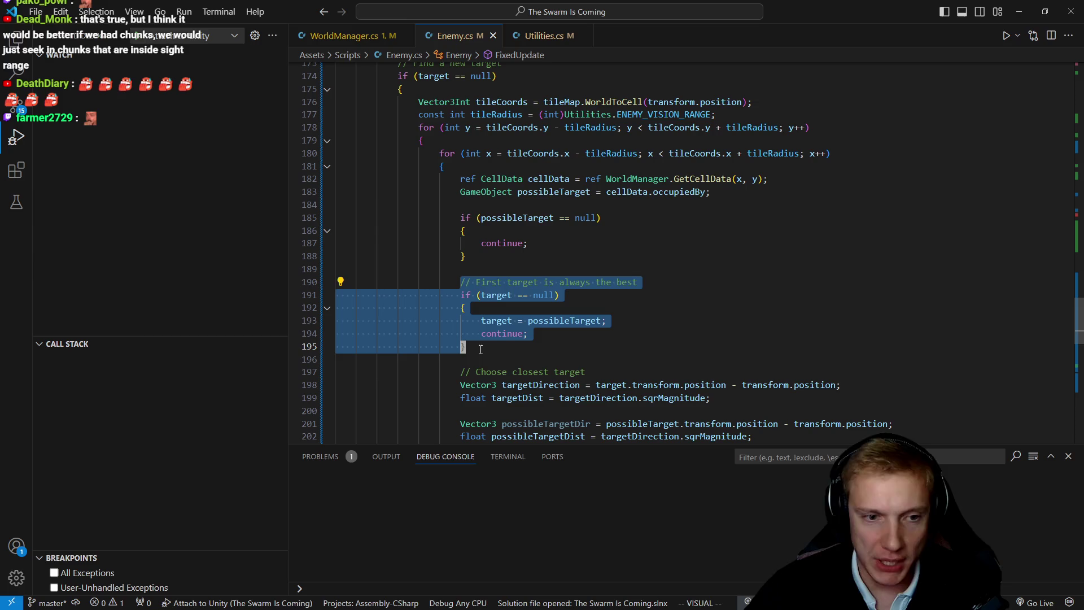
{"action": "left_click", "coordinate": [493, 345]}
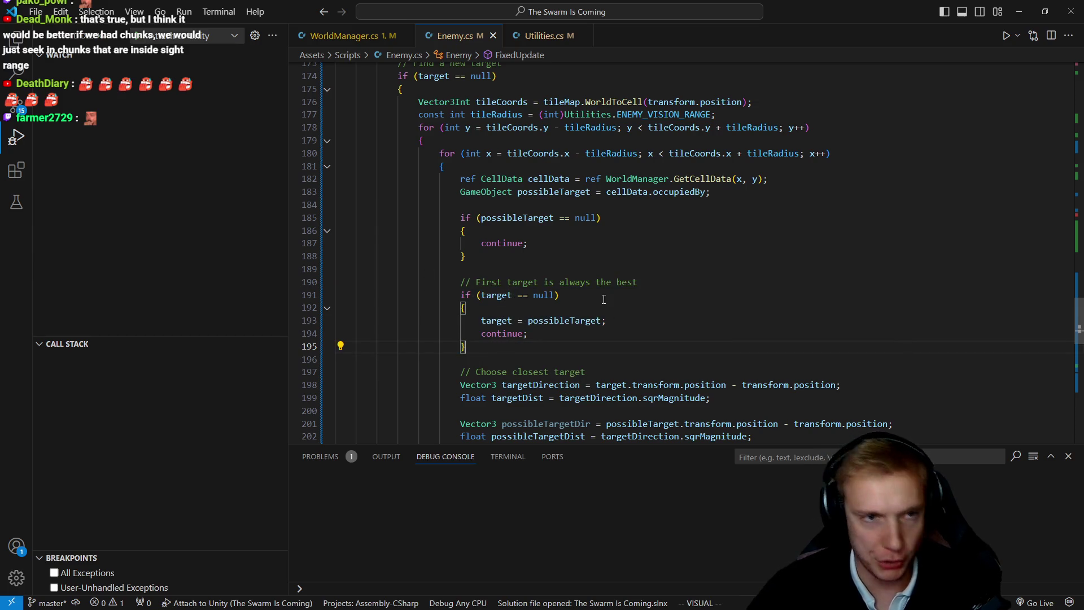
{"action": "key", "text": "alt+Tab"}
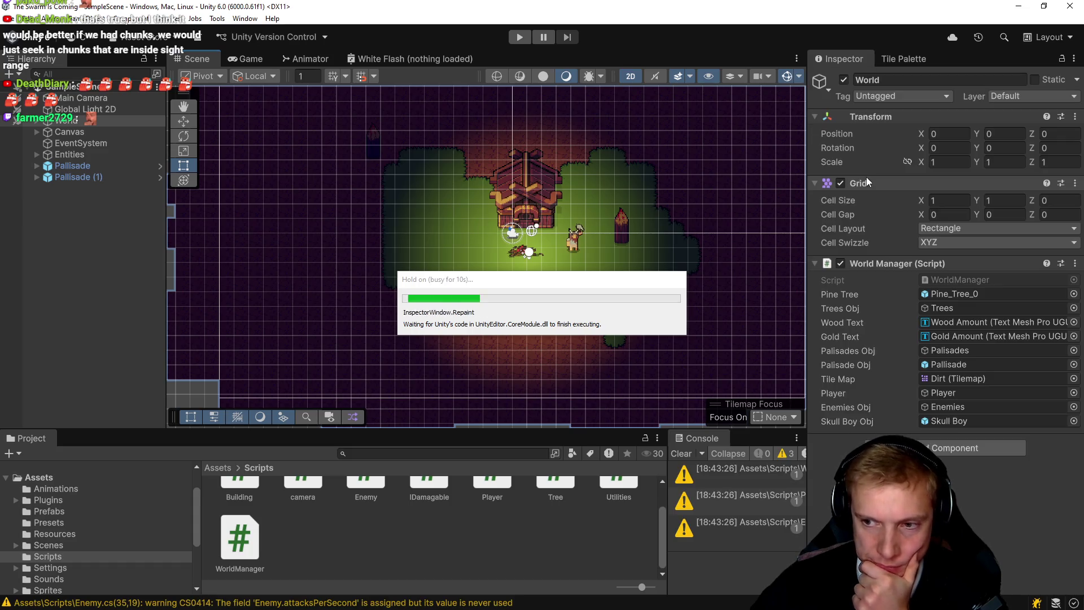
Step: Start Play mode and walk the player left into the forest, then back up-right
{"action": "left_click", "coordinate": [519, 38]}
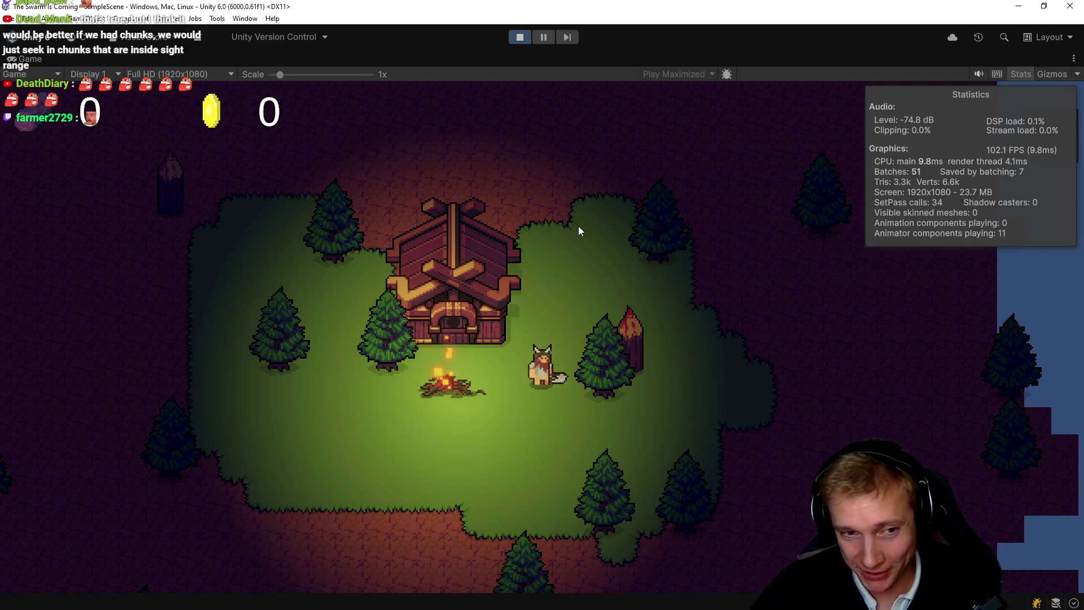
{"action": "key", "text": "s"}
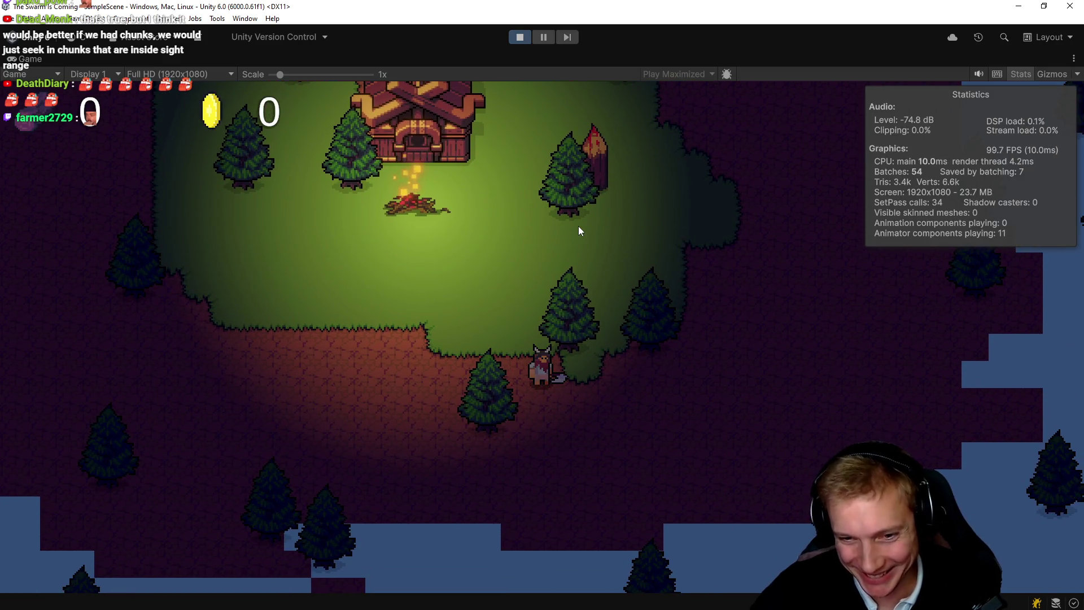
{"action": "key", "text": "a"}
{"action": "key", "text": "w"}
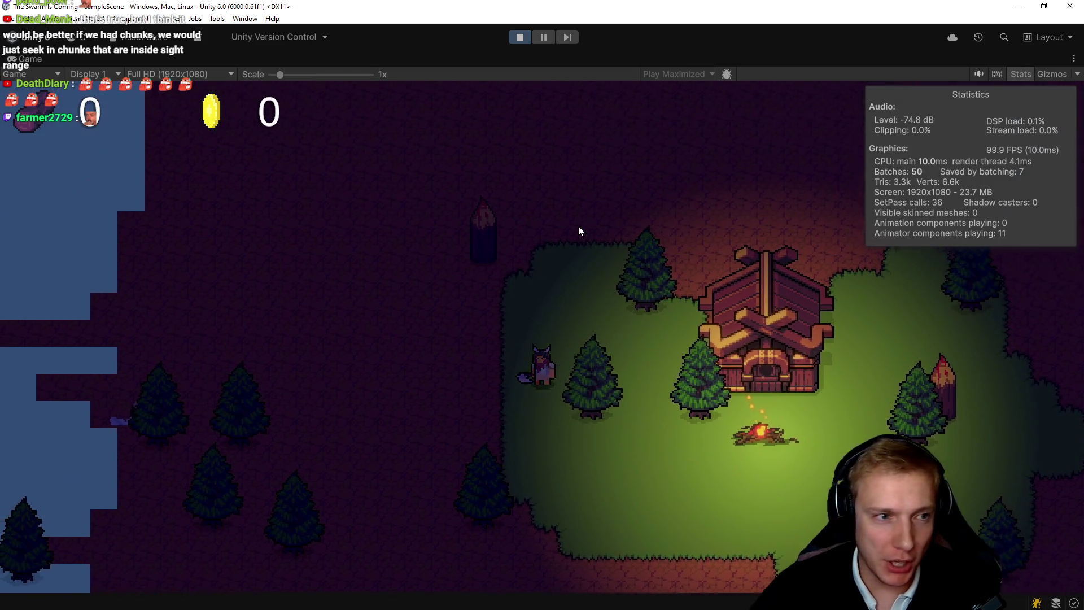
{"action": "key", "text": "a"}
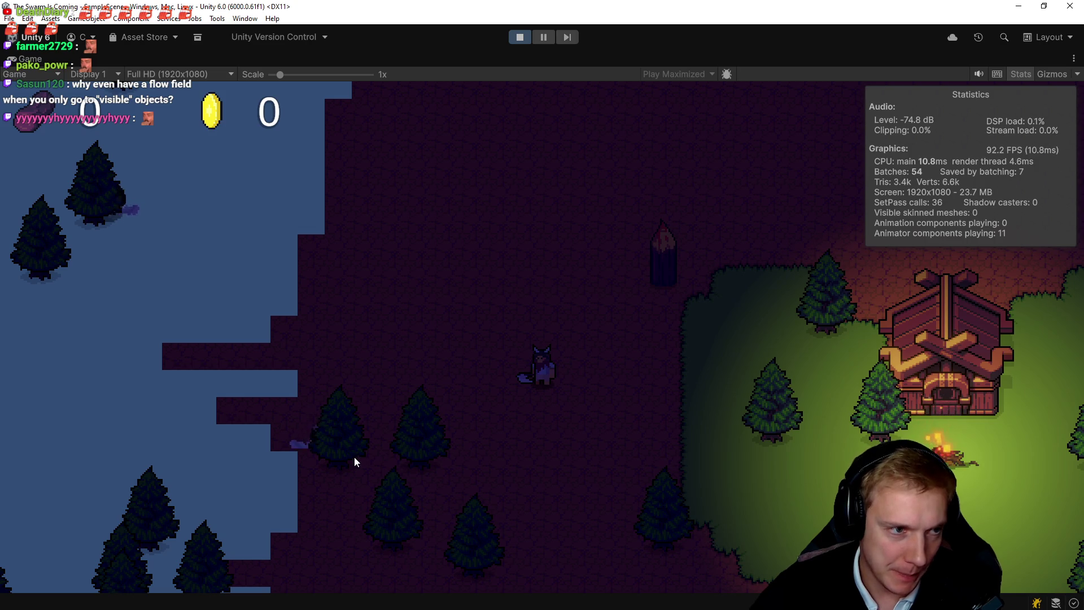
{"action": "key", "text": "w+d"}
{"action": "key", "text": "w+d"}
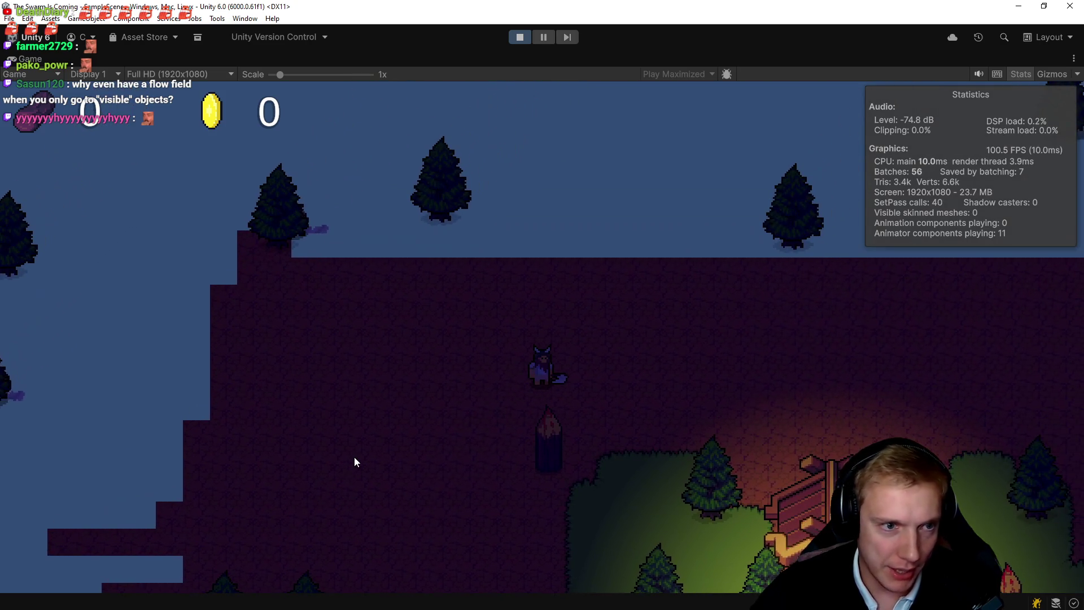
{"action": "key", "text": "d"}
{"action": "key", "text": "d"}
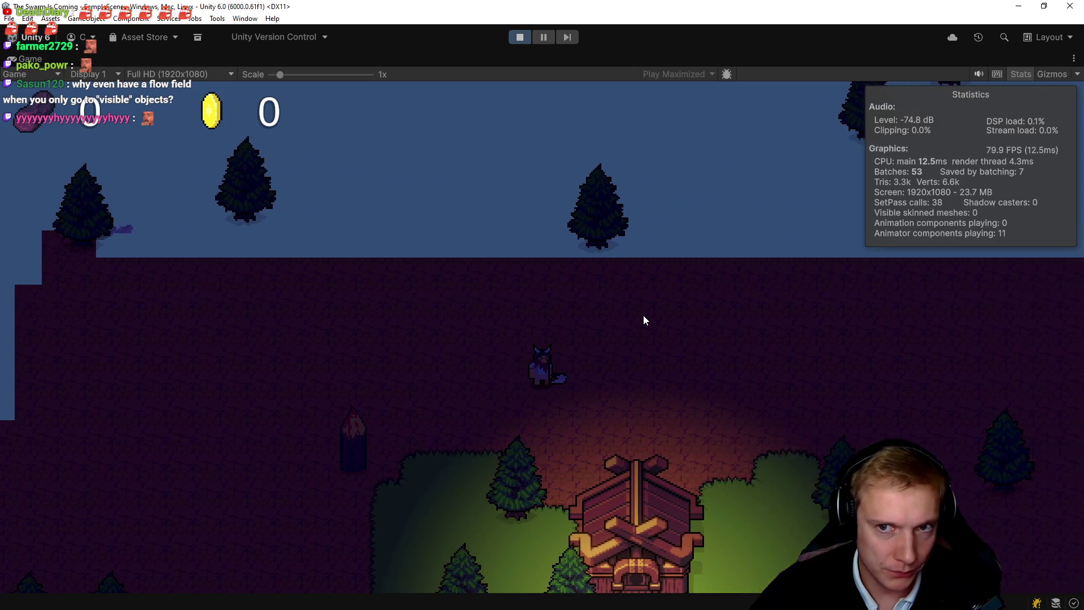
{"action": "key", "text": "w"}
{"action": "key", "text": "d"}
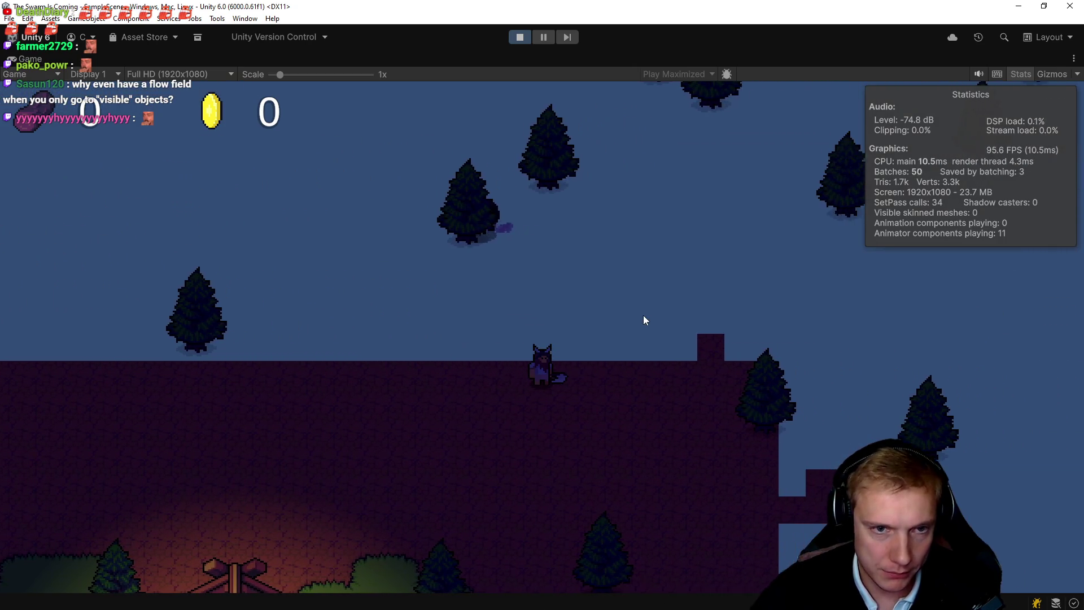
Step: Walk the player down away from the cabin, around the trees and back, then stop the game
{"action": "key", "text": "s"}
{"action": "key", "text": "s"}
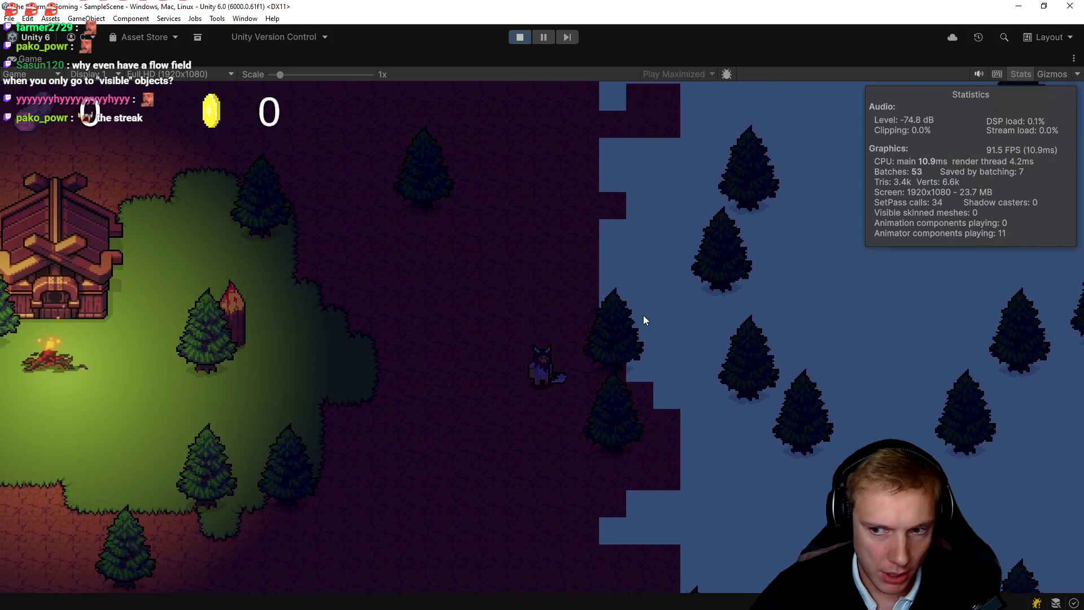
{"action": "key", "text": "a"}
{"action": "key", "text": "s"}
{"action": "key", "text": "a"}
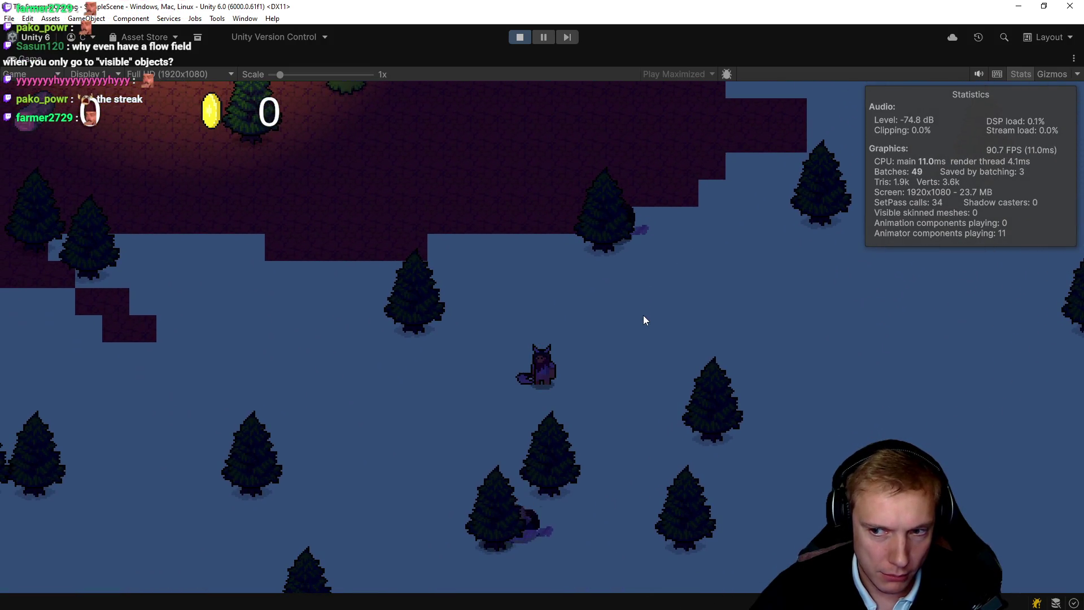
{"action": "key", "text": "s"}
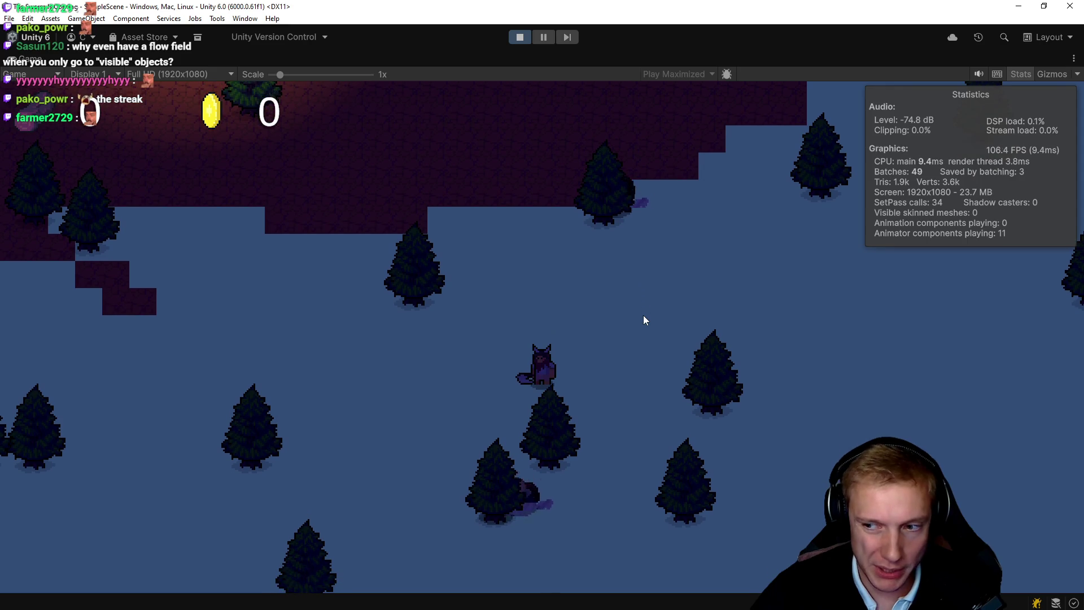
{"action": "key", "text": "a"}
{"action": "key", "text": "w"}
{"action": "key", "text": "s"}
{"action": "key", "text": "d"}
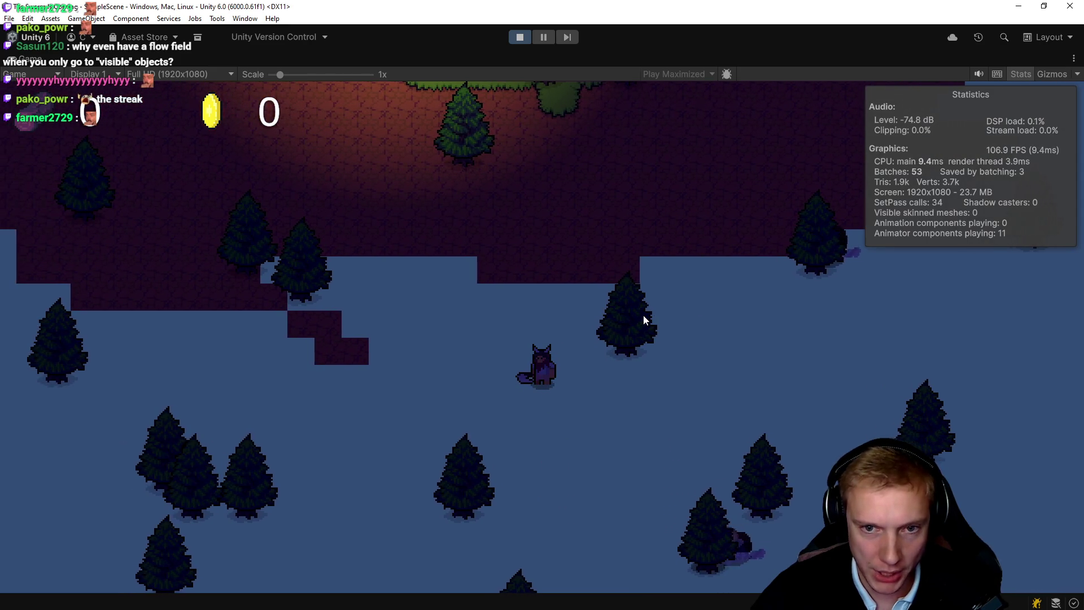
{"action": "key", "text": "w"}
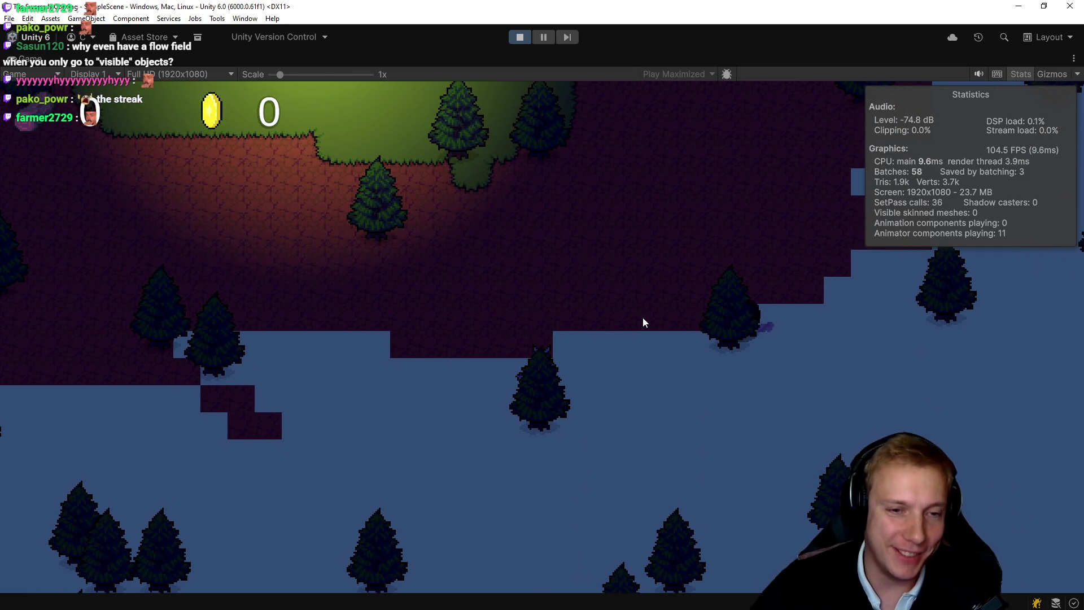
{"action": "key", "text": "s"}
{"action": "key", "text": "a"}
{"action": "key", "text": "s"}
{"action": "key", "text": "d"}
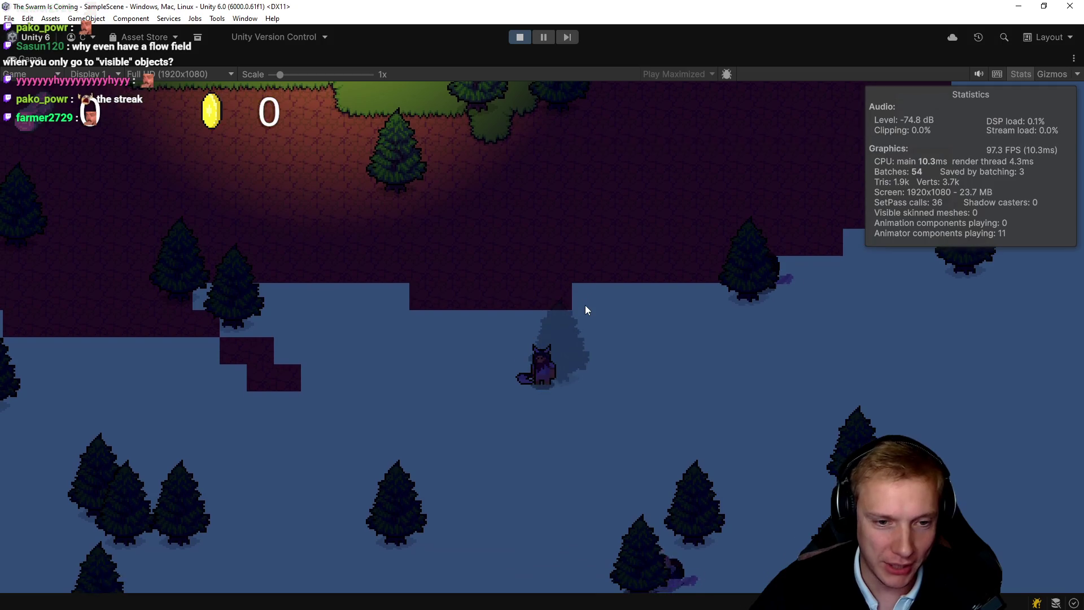
{"action": "key", "text": "s"}
{"action": "key", "text": "w"}
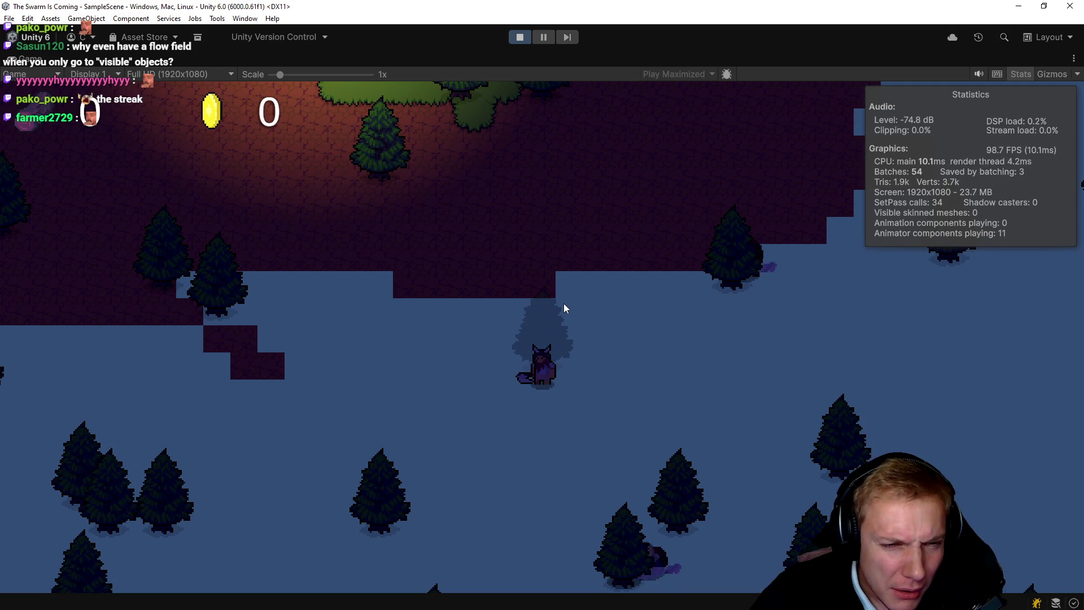
{"action": "key", "text": "s"}
{"action": "key", "text": "a"}
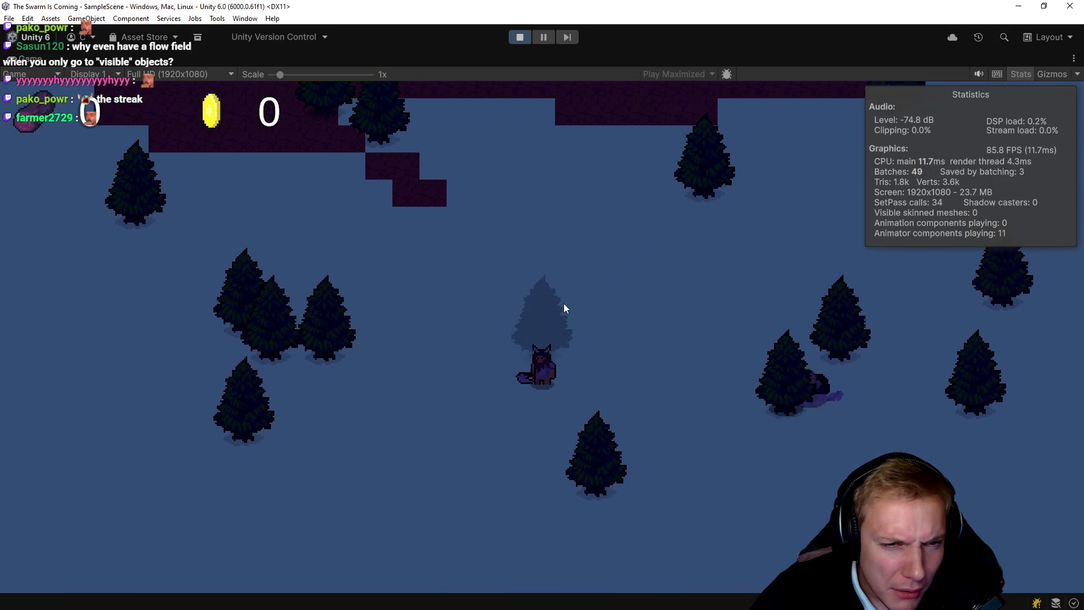
{"action": "key", "text": "w"}
{"action": "key", "text": "d"}
{"action": "key", "text": "w"}
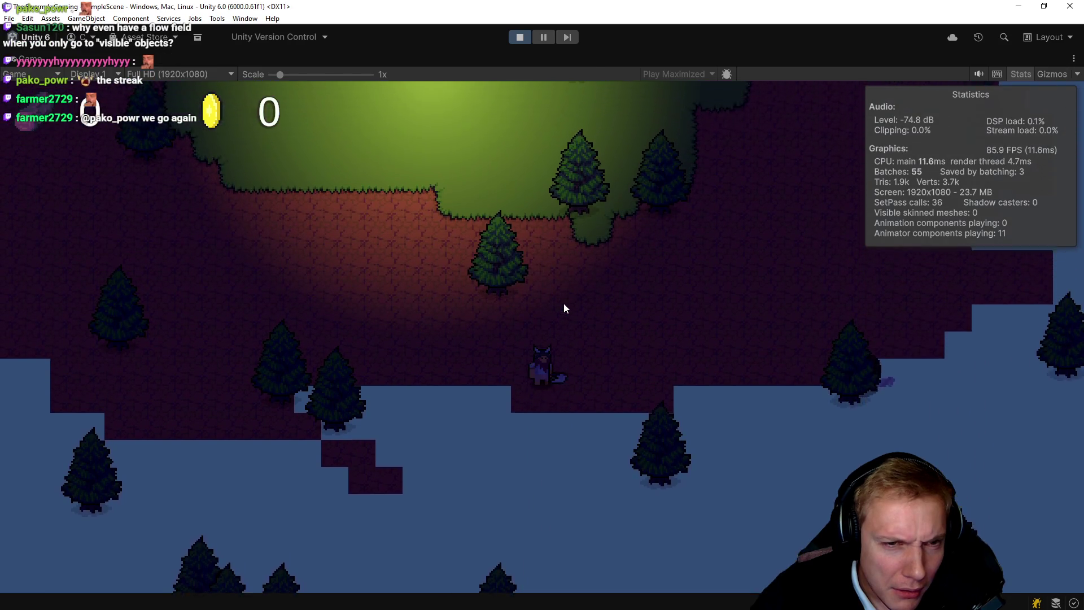
{"action": "key", "text": "a"}
{"action": "key", "text": "s"}
{"action": "key", "text": "d"}
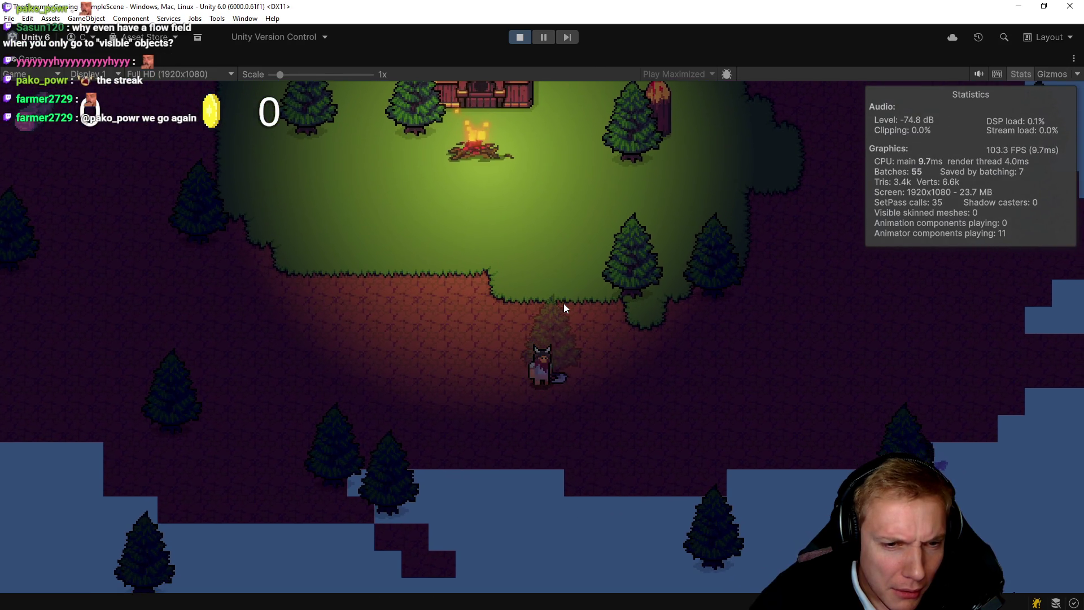
{"action": "key", "text": "w"}
{"action": "key", "text": "a"}
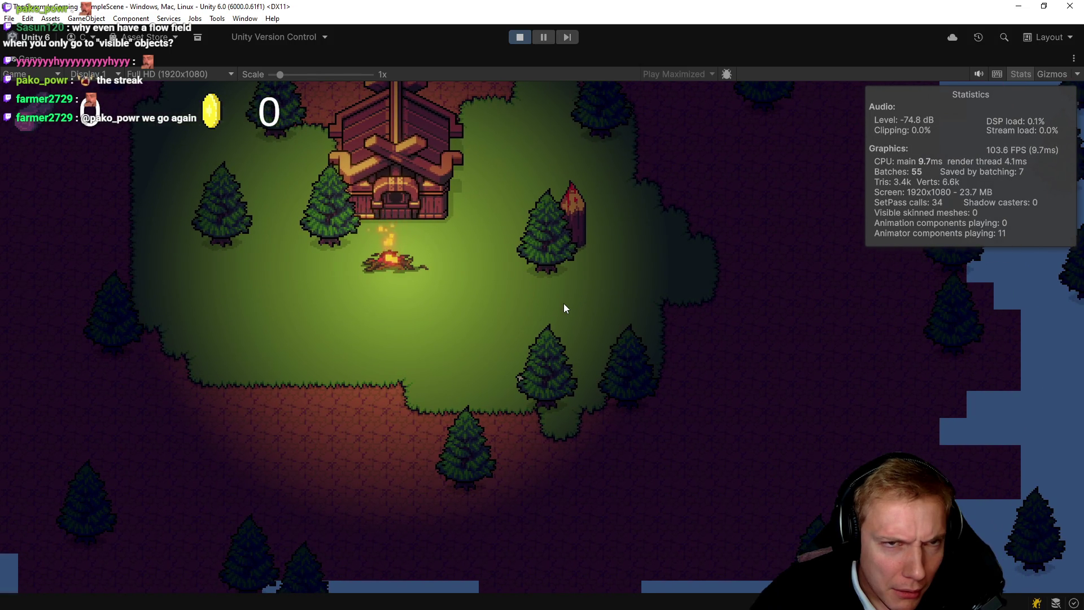
{"action": "left_click", "coordinate": [519, 37]}
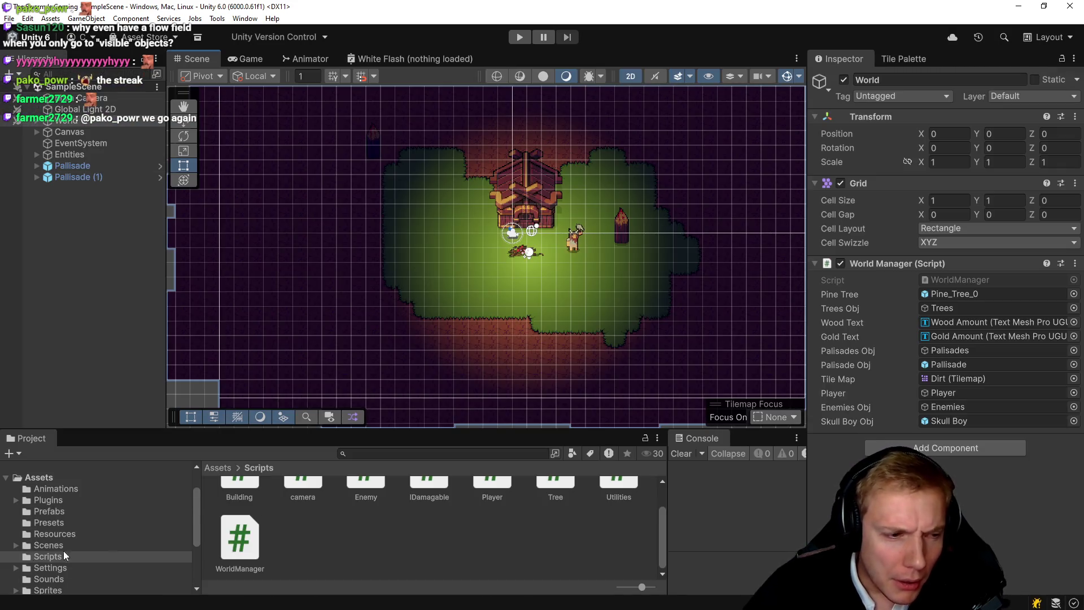
{"action": "left_click", "coordinate": [52, 510]}
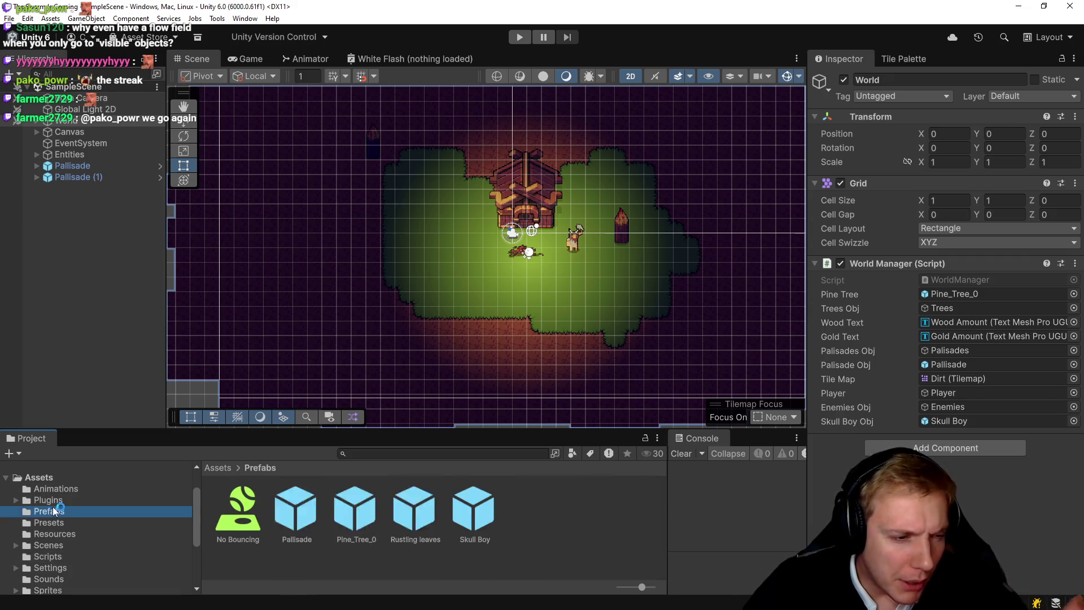
{"action": "double_click", "coordinate": [358, 506]}
{"action": "scroll", "coordinate": [482, 240], "scroll_direction": "down", "scroll_amount": 5}
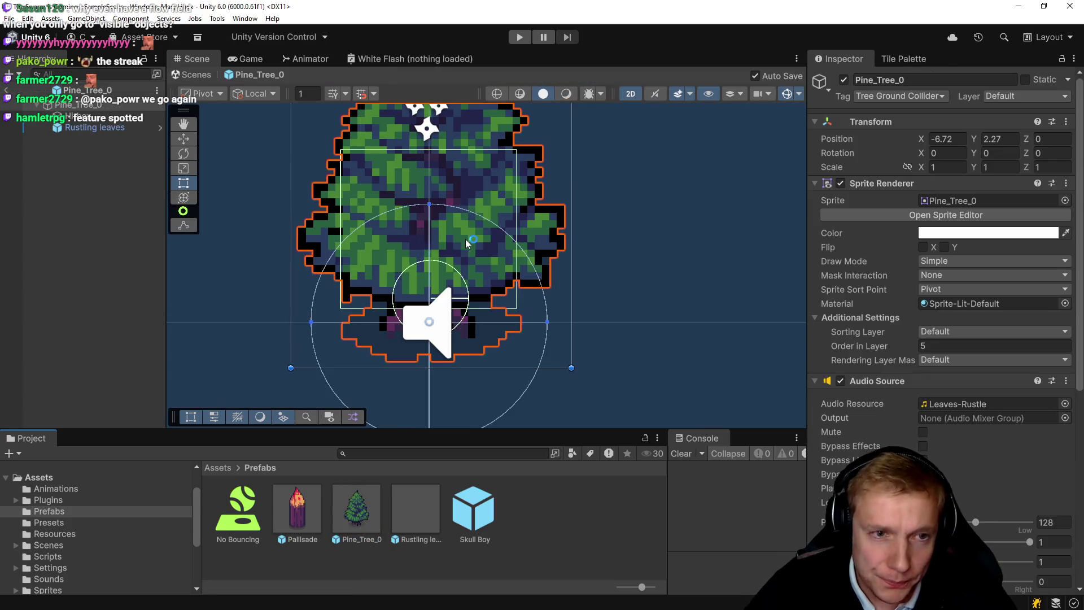
{"action": "scroll", "coordinate": [476, 219], "scroll_direction": "up", "scroll_amount": 3}
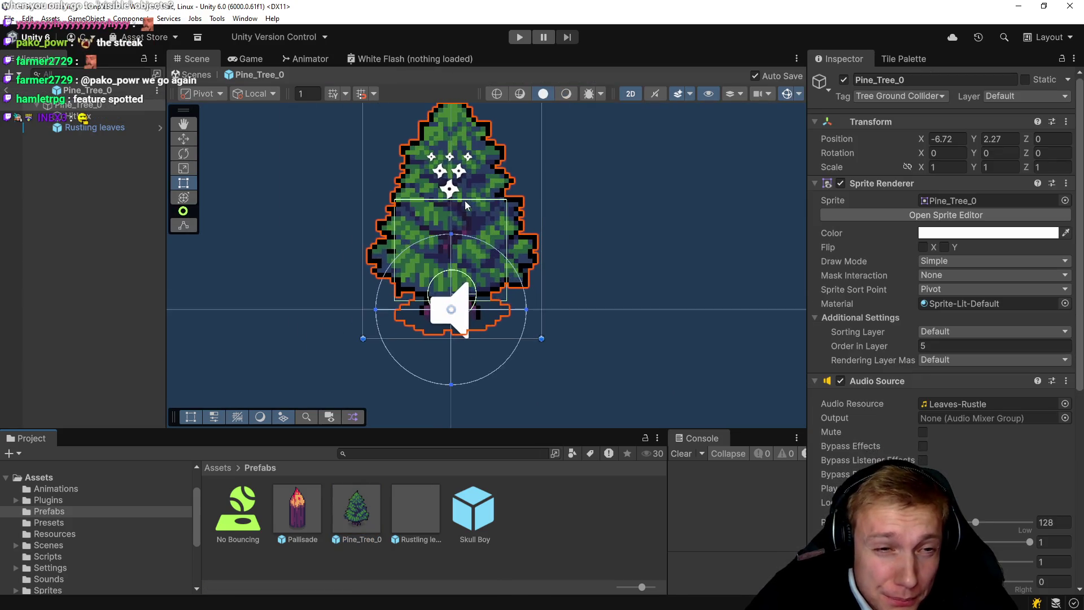
{"action": "scroll", "coordinate": [458, 226], "scroll_direction": "up", "scroll_amount": 3}
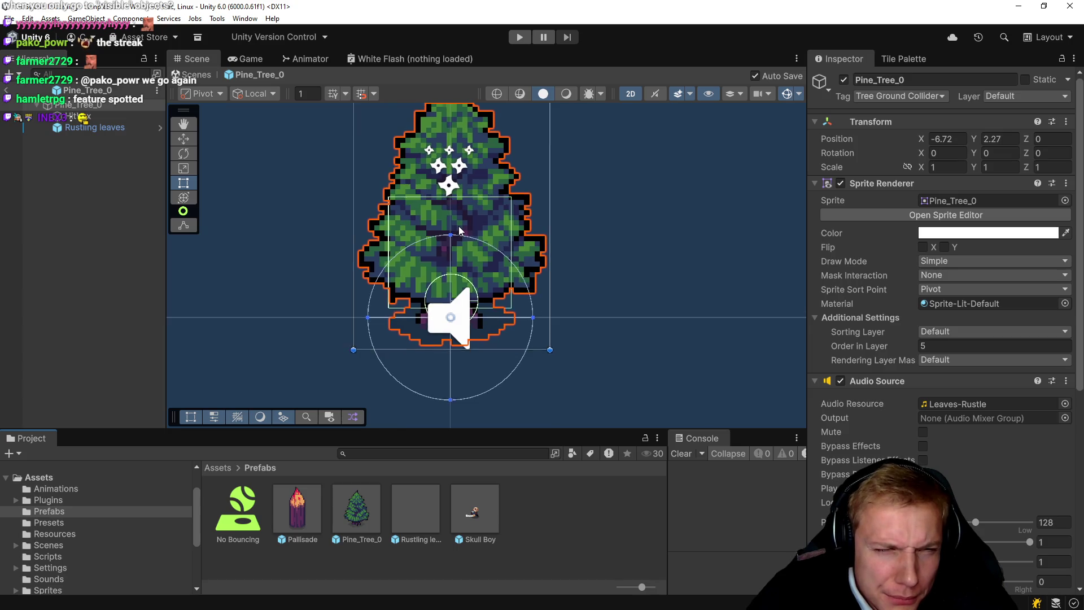
{"action": "left_click", "coordinate": [79, 117]}
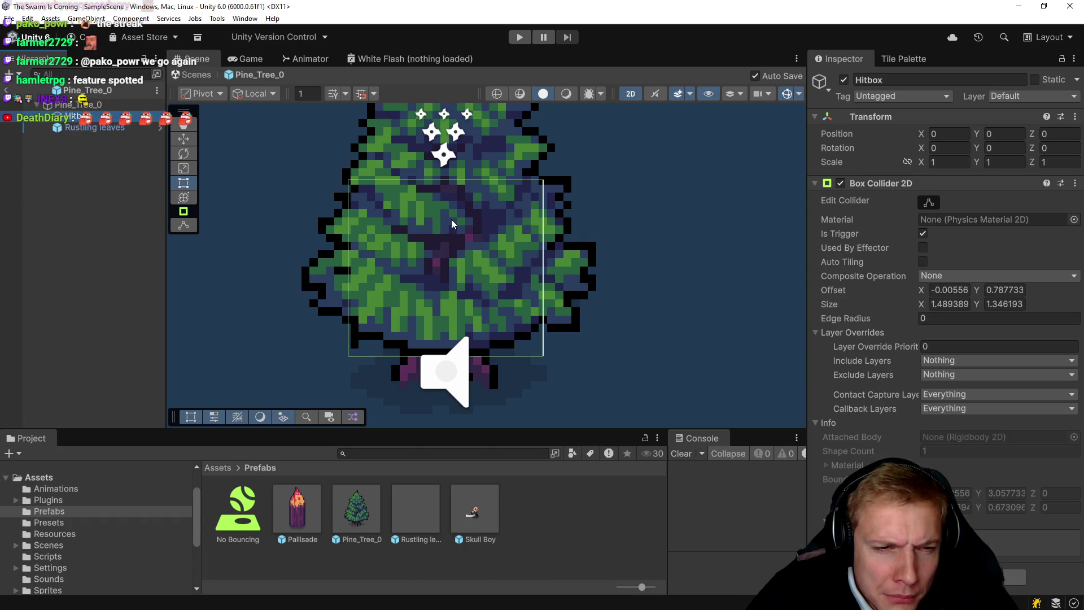
{"action": "left_click", "coordinate": [926, 203]}
{"action": "left_click_drag", "start_coordinate": [445, 182], "coordinate": [444, 124]}
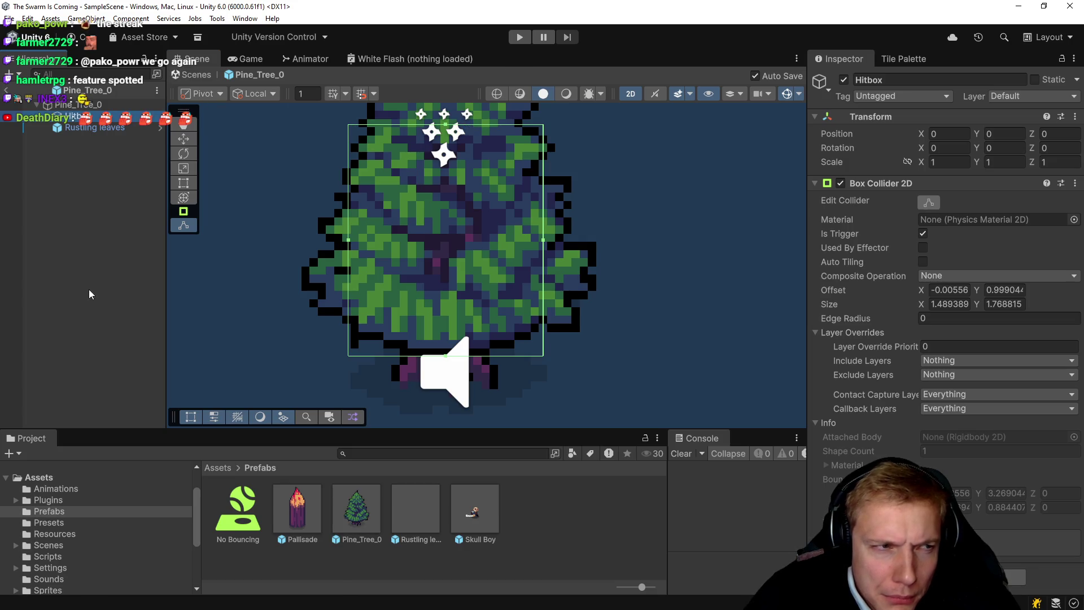
{"action": "left_click", "coordinate": [7, 89]}
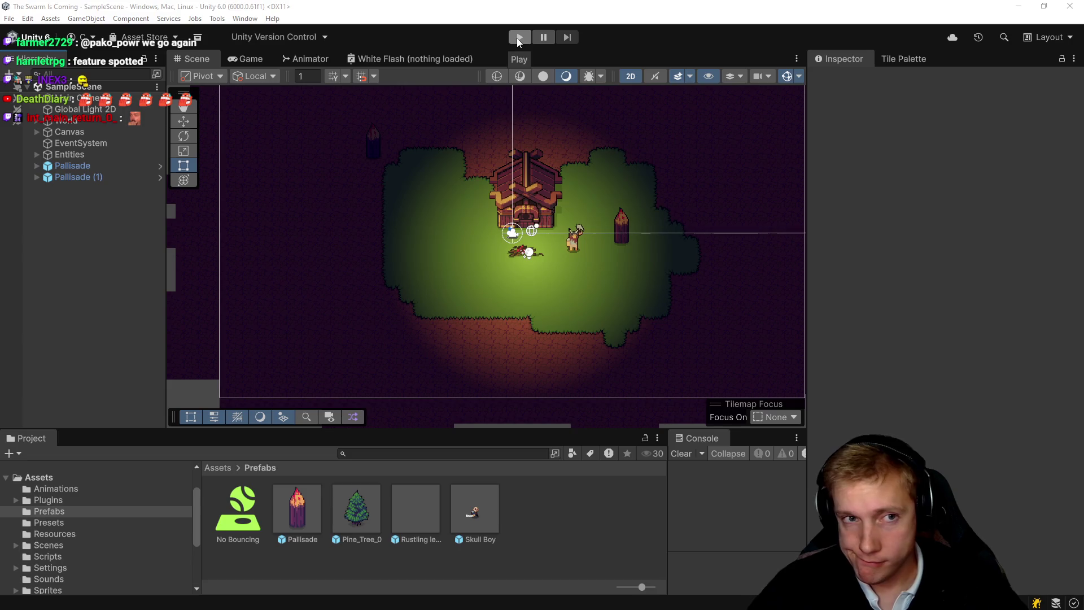
{"action": "key", "text": "alt+Tab"}
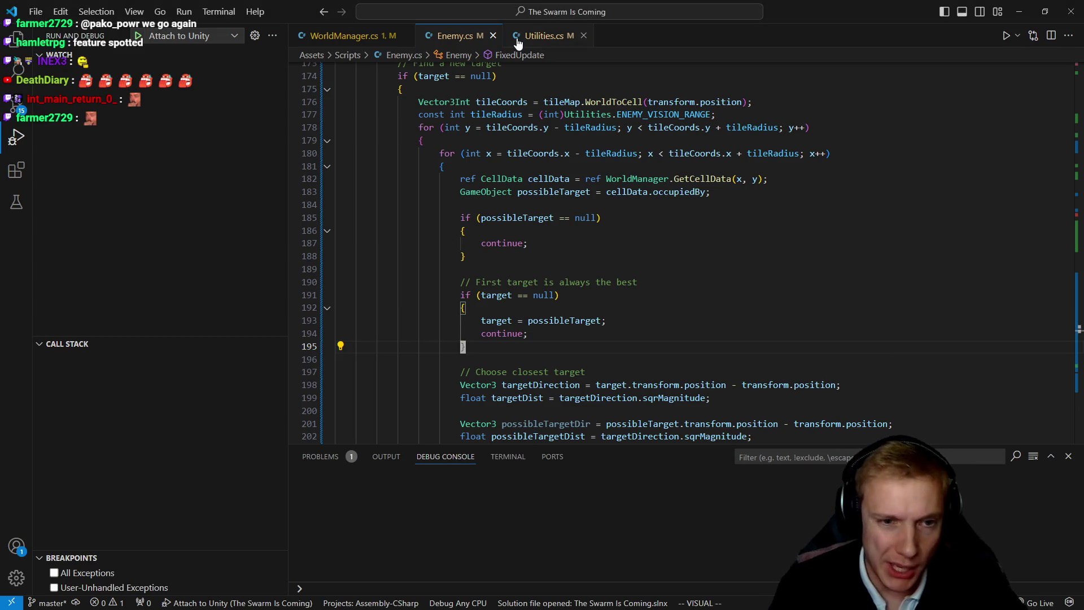
Step: Open two blank lines below the possibleTarget null check, ready to type on line 190
{"action": "key", "text": "k"}
{"action": "key", "text": "k"}
{"action": "key", "text": "k"}
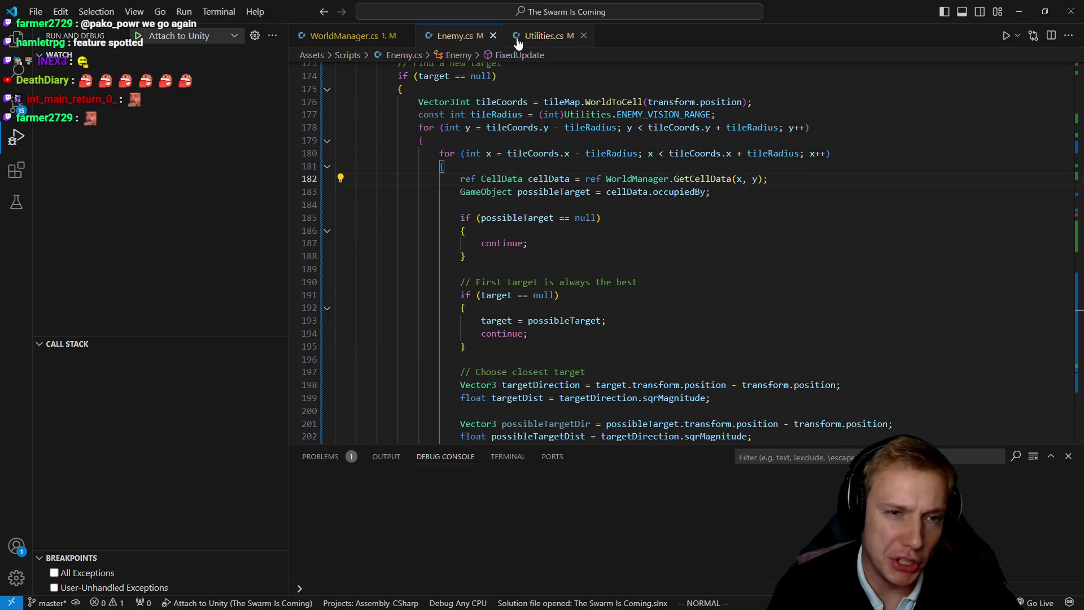
{"action": "key", "text": "j"}
{"action": "key", "text": "j"}
{"action": "key", "text": "j"}
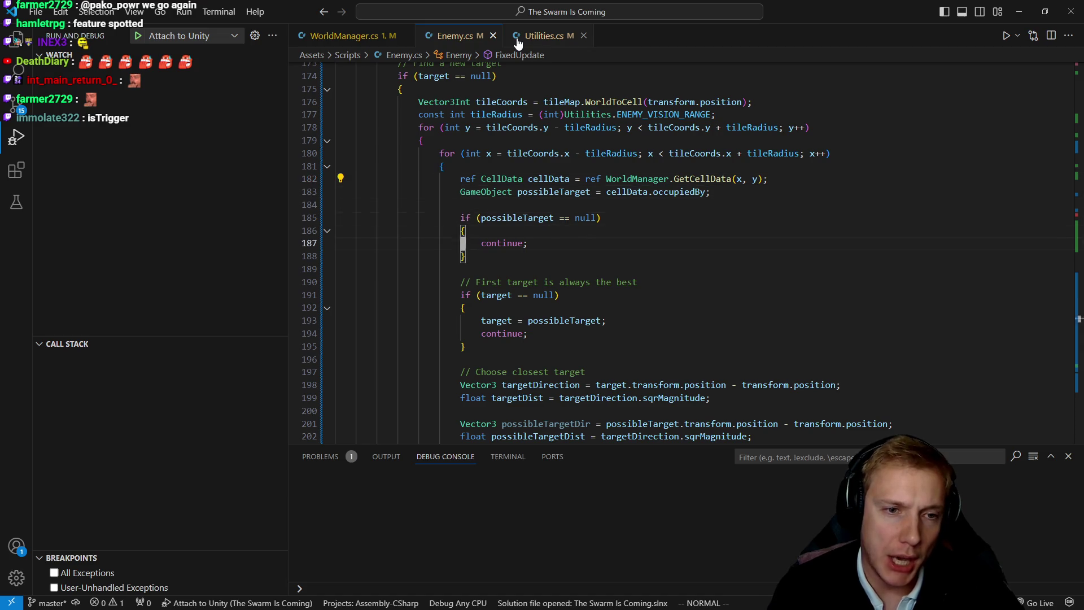
{"action": "key", "text": "o"}
{"action": "key", "text": "Return"}
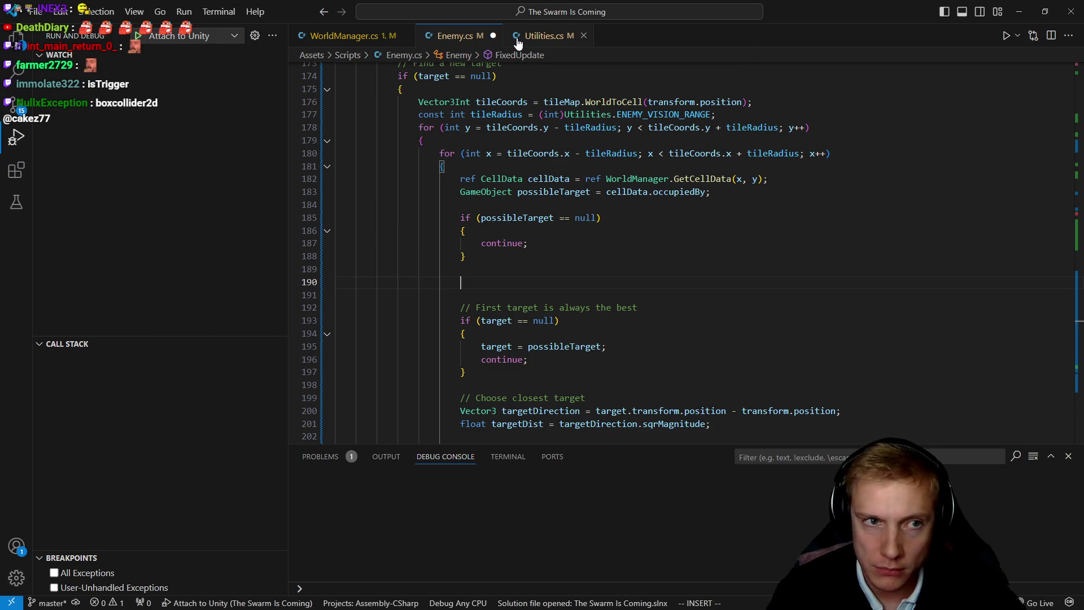
{"action": "key", "text": "ctrl+Tab"}
{"action": "key", "text": "Escape"}
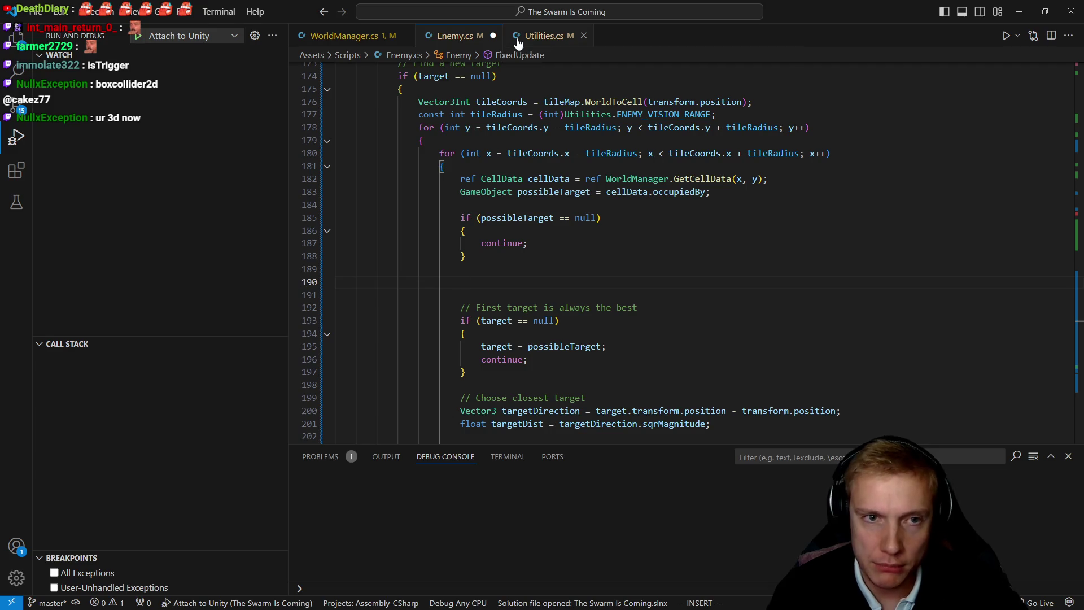
{"action": "key", "text": "alt+Tab"}
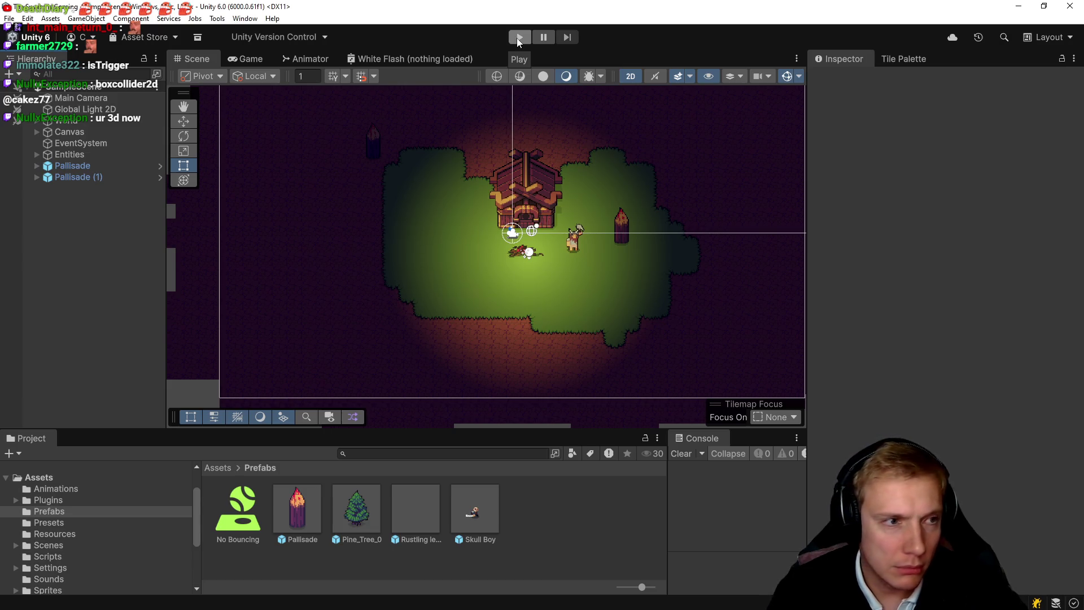
{"action": "key", "text": "alt+Tab"}
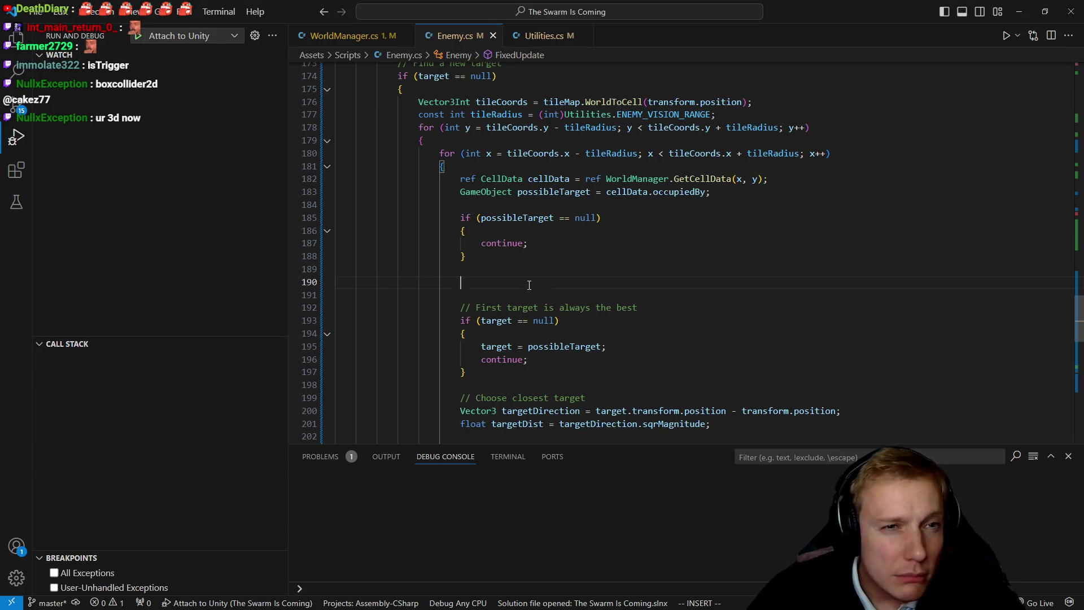
{"action": "key", "text": "Escape"}
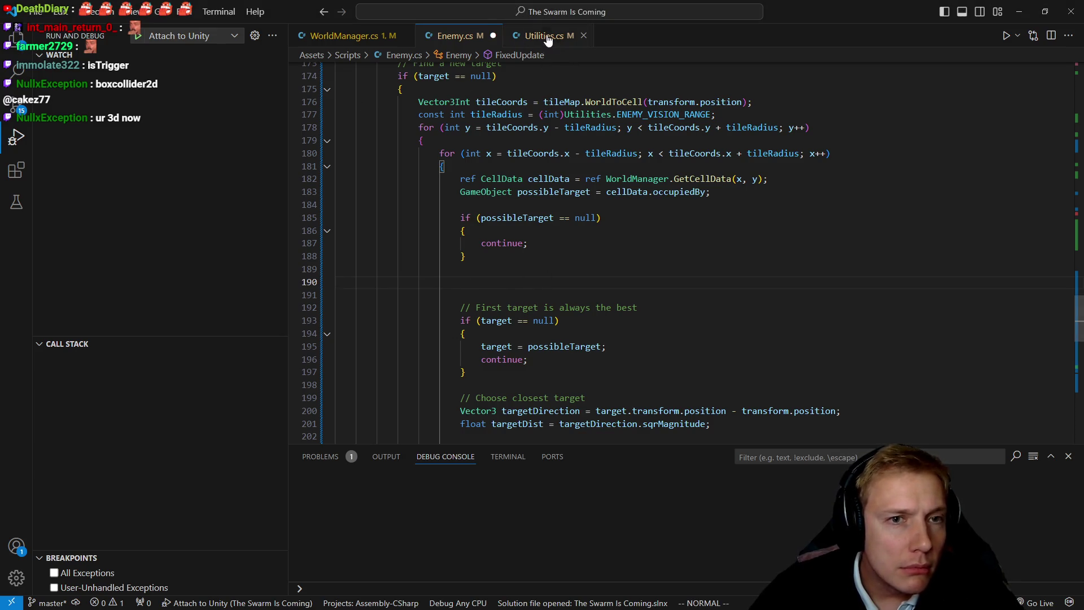
{"action": "key", "text": "i"}
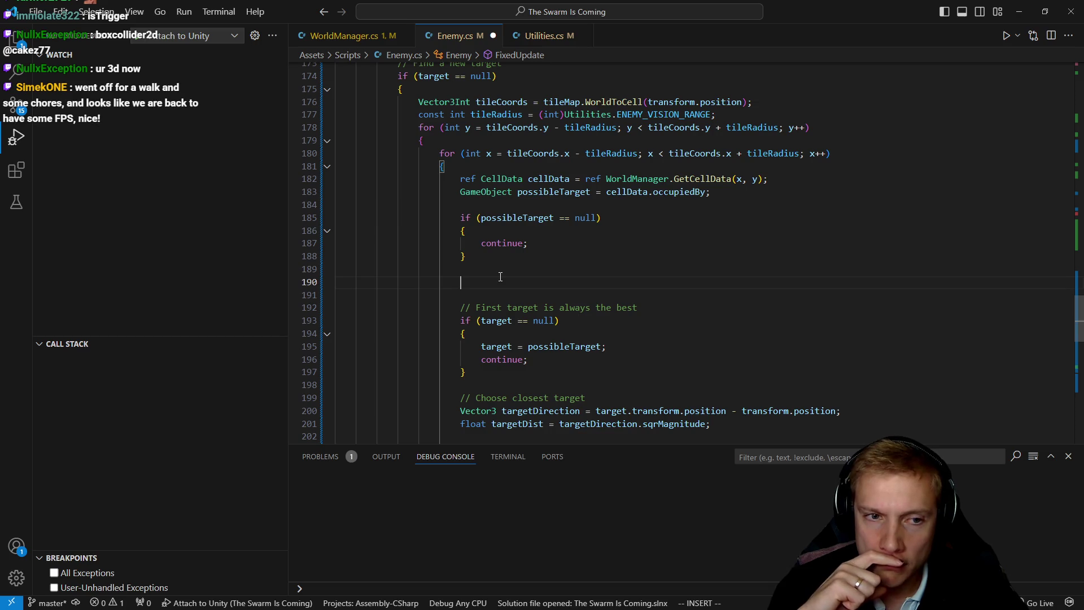
Step: Type the condition if (possibleTarget.GetComponent<Tree>() == null) on line 190
{"action": "type", "text": "if(poi"}
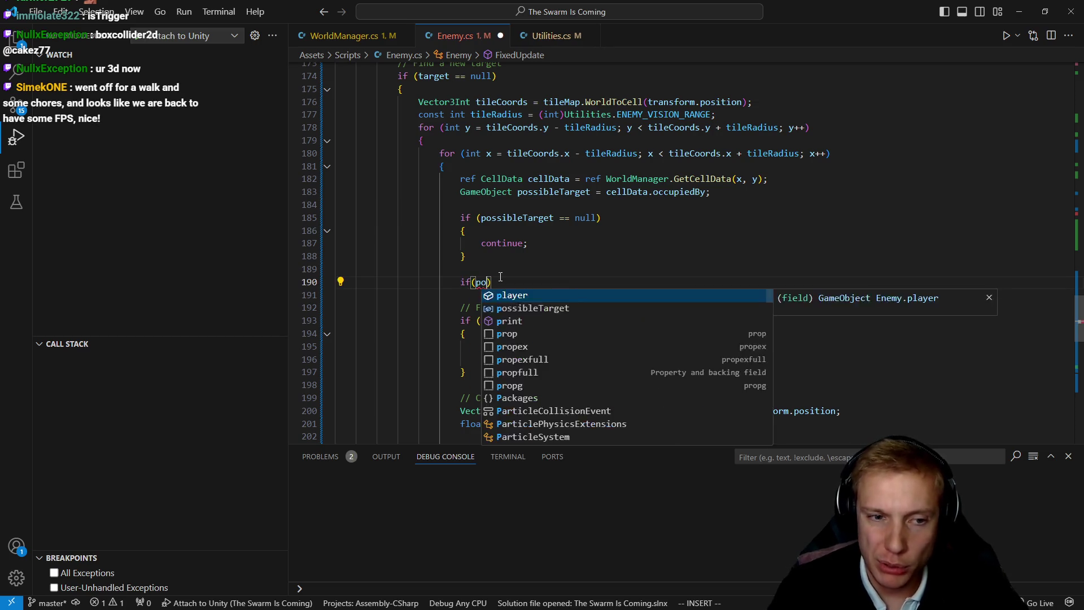
{"action": "type", "text": "ssi"}
{"action": "key", "text": "Tab"}
{"action": "type", "text": "."}
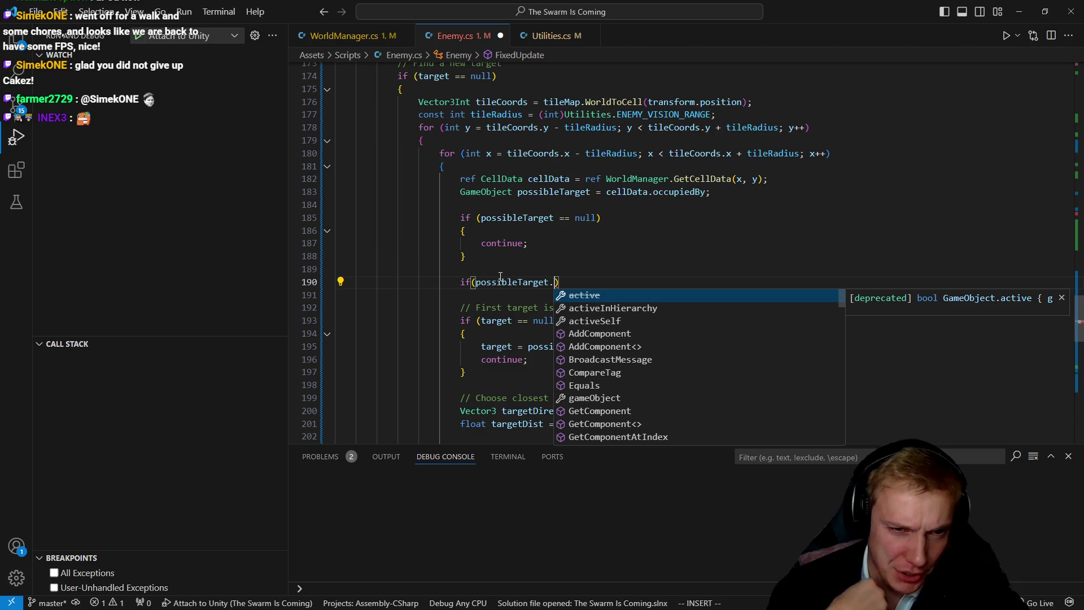
{"action": "type", "text": "get"}
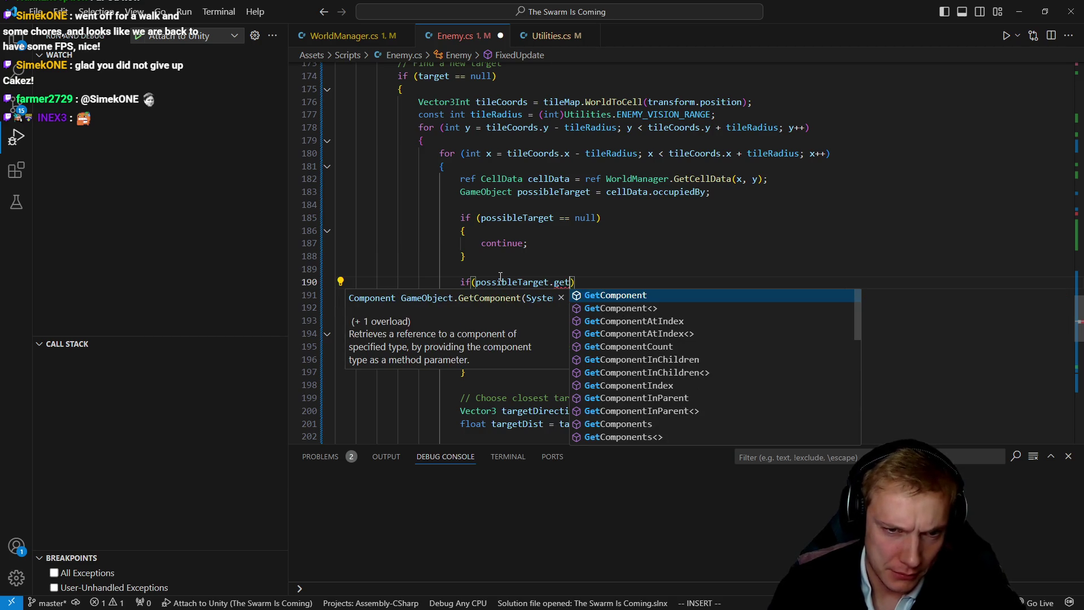
{"action": "key", "text": "Tab"}
{"action": "type", "text": "<"}
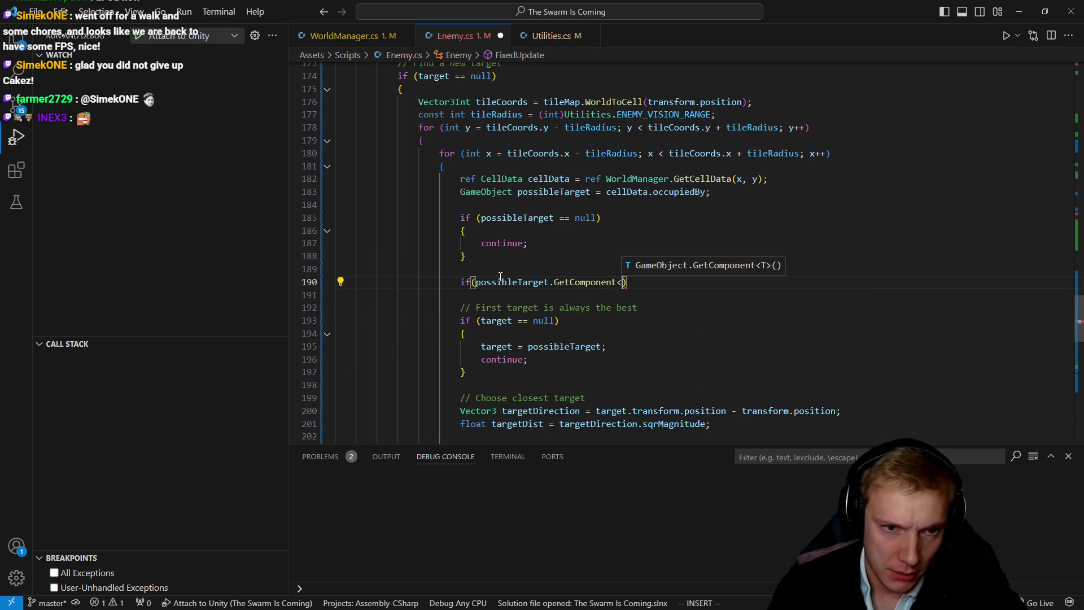
{"action": "type", "text": "Tree"}
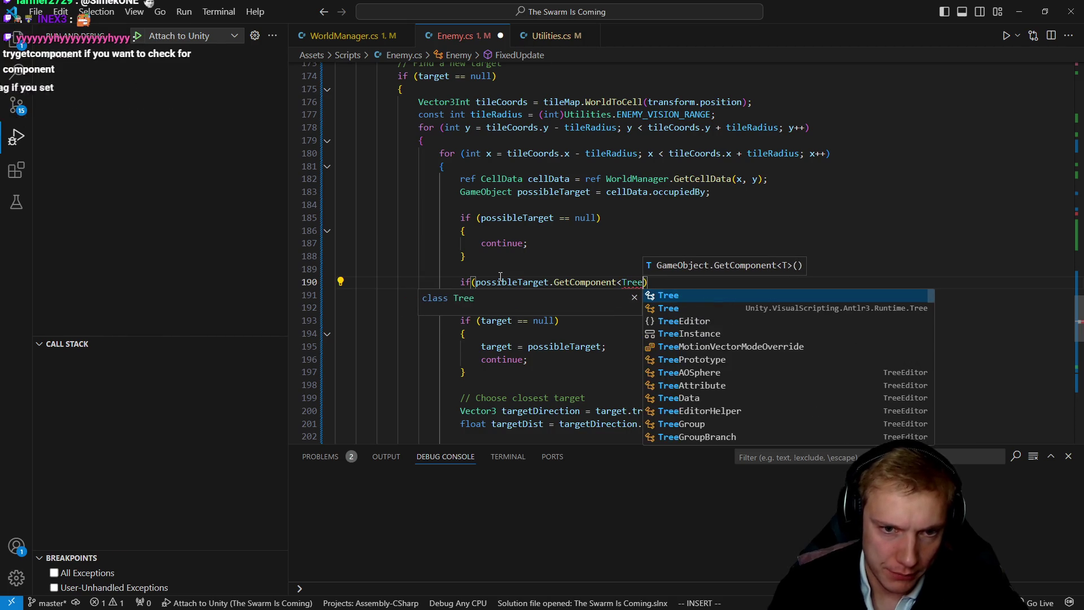
{"action": "type", "text": ">()"}
{"action": "key", "text": "Escape"}
{"action": "type", "text": "a == null)"}
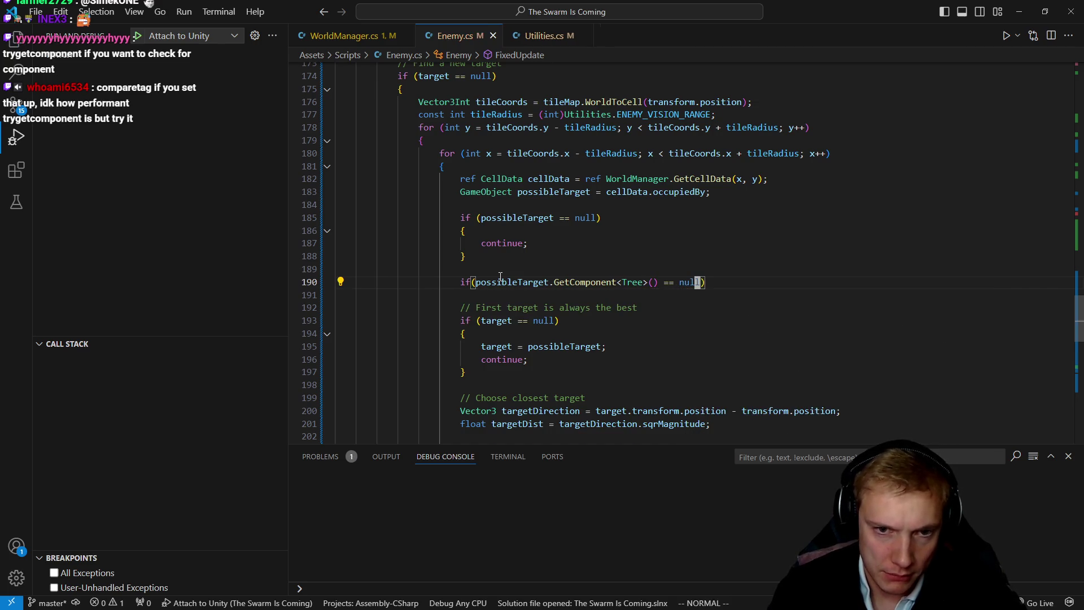
Step: Give the condition a { continue; } body, save Enemy.cs, and return to Unity
{"action": "key", "text": "Return"}
{"action": "type", "text": "{"}
{"action": "key", "text": "Return"}
{"action": "type", "text": "continue"}
{"action": "type", "text": ";"}
{"action": "key", "text": "ctrl+s"}
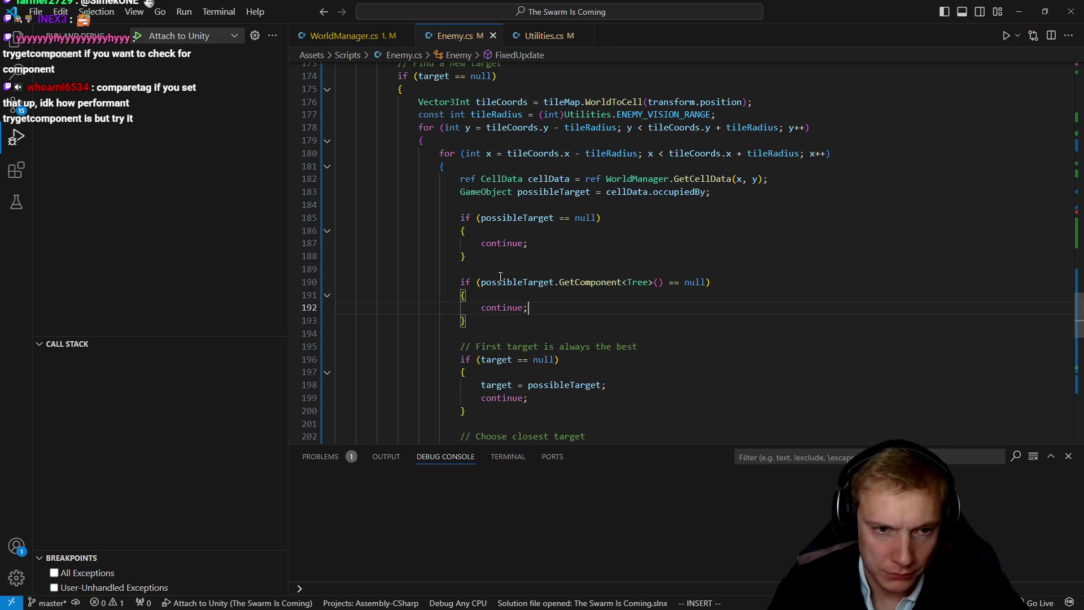
{"action": "key", "text": "Escape"}
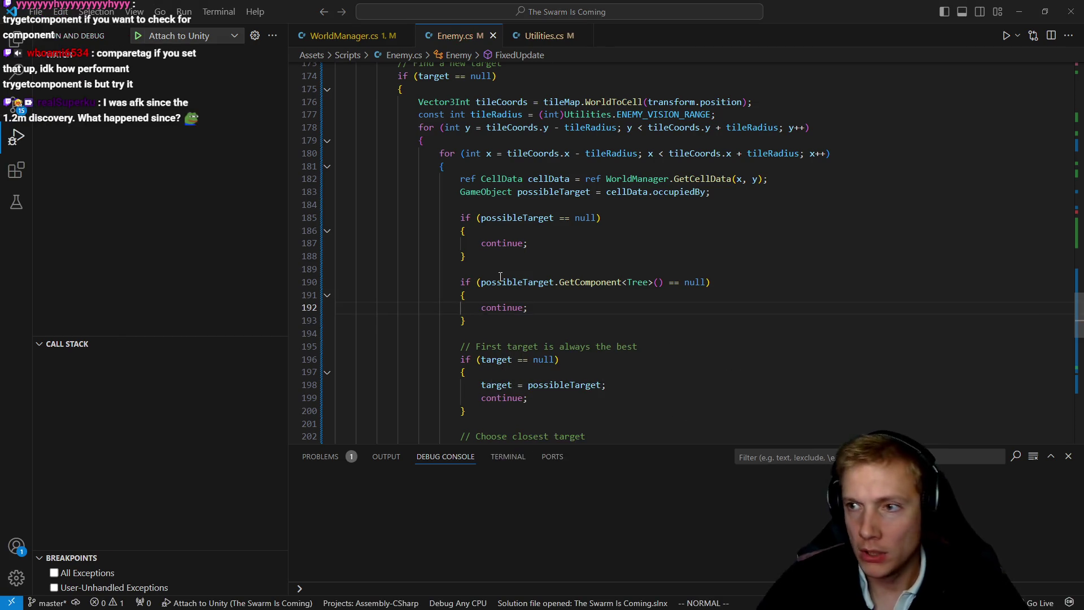
{"action": "key", "text": "alt+Tab"}
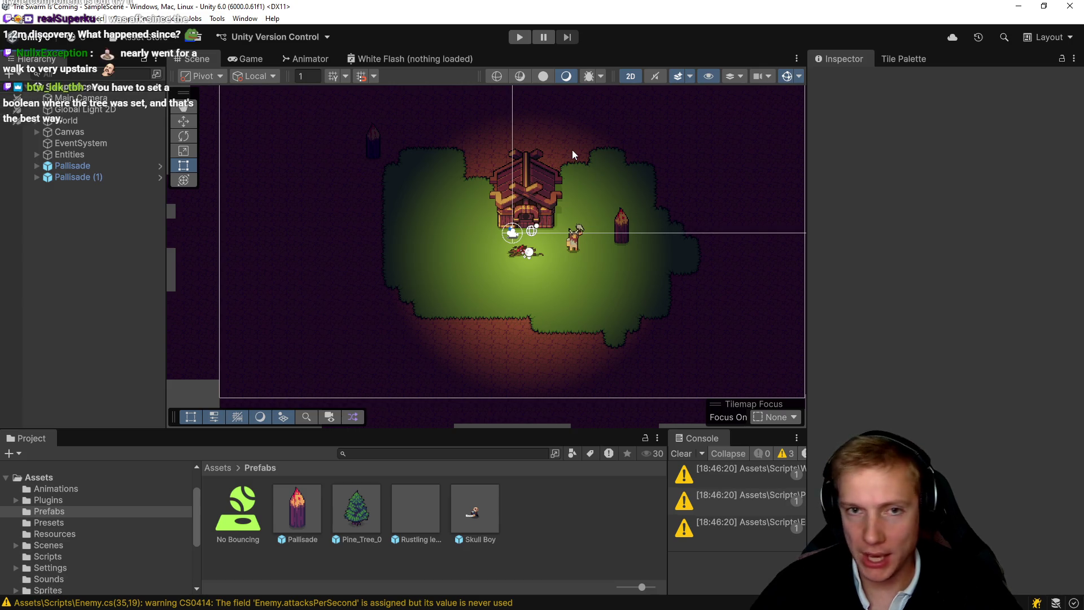
Step: Start Play mode and walk the player right out of the clearing, then up and left
{"action": "left_click", "coordinate": [516, 38]}
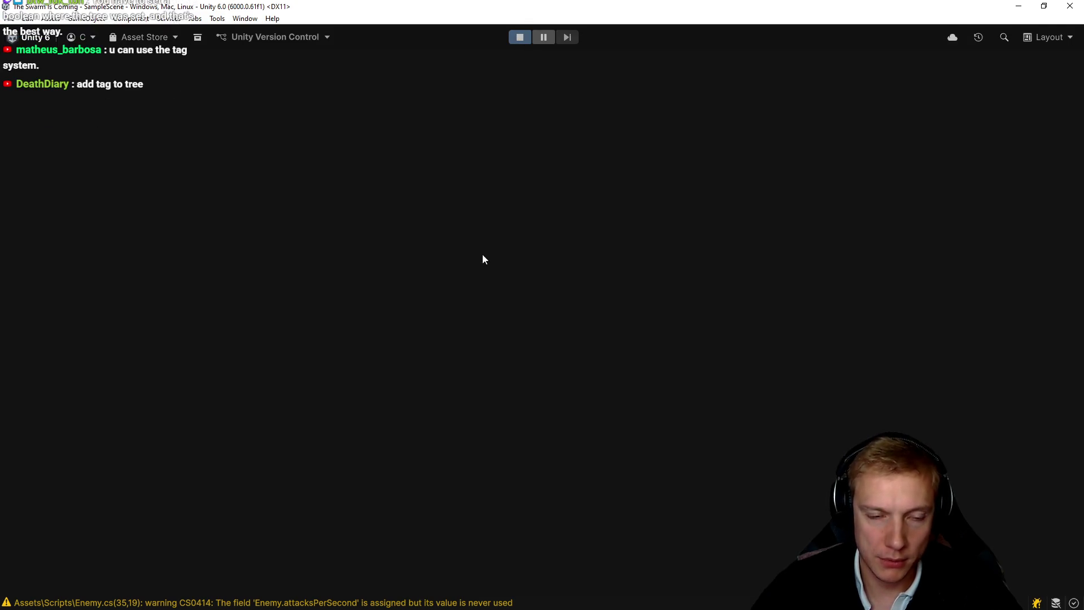
{"action": "key", "text": "d"}
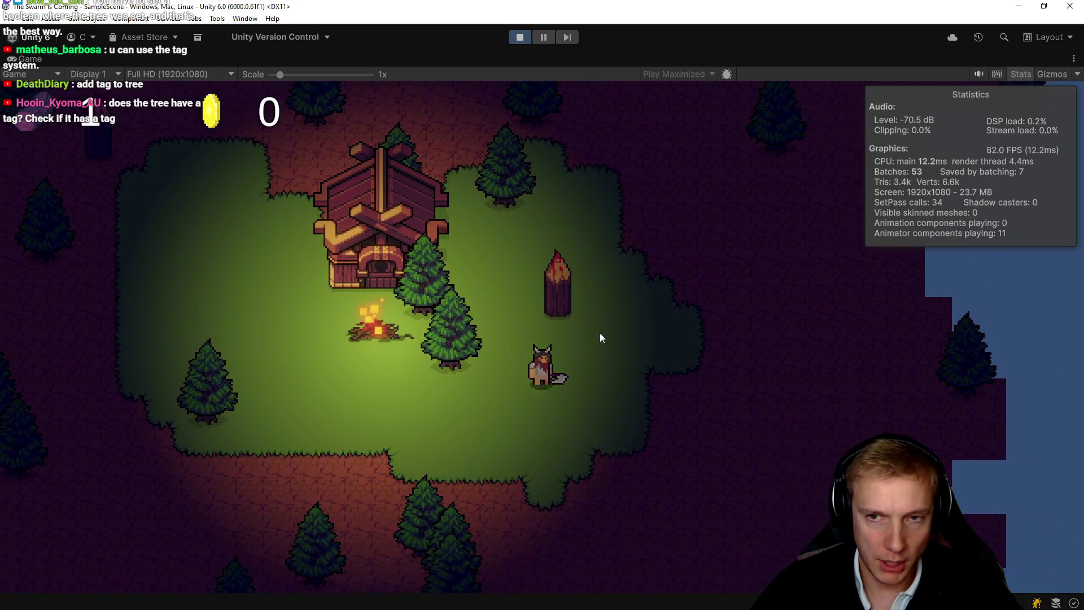
{"action": "key", "text": "w"}
{"action": "key", "text": "a"}
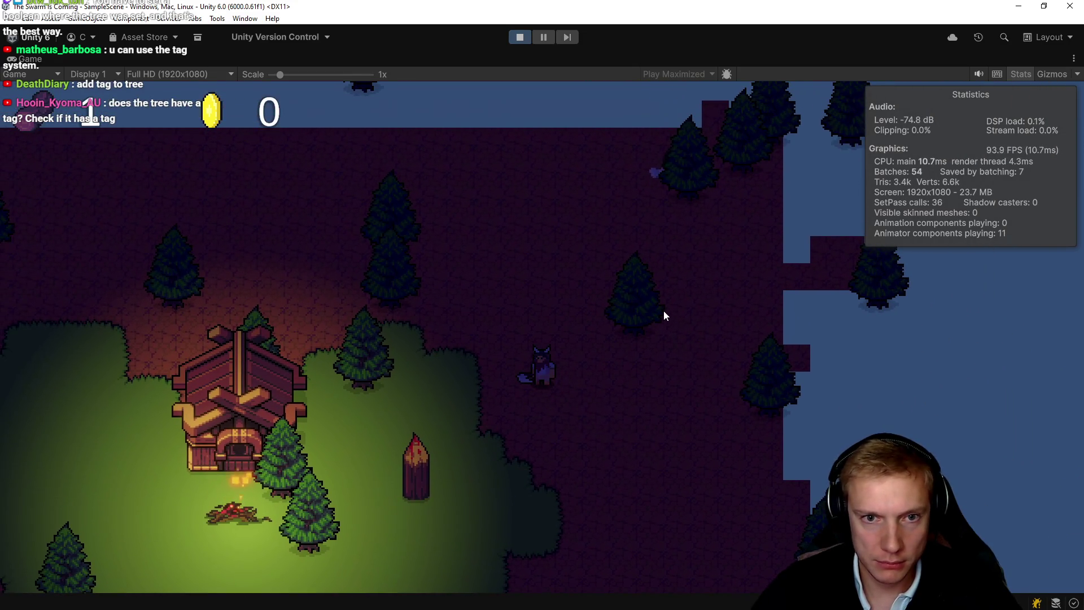
{"action": "key", "text": "a"}
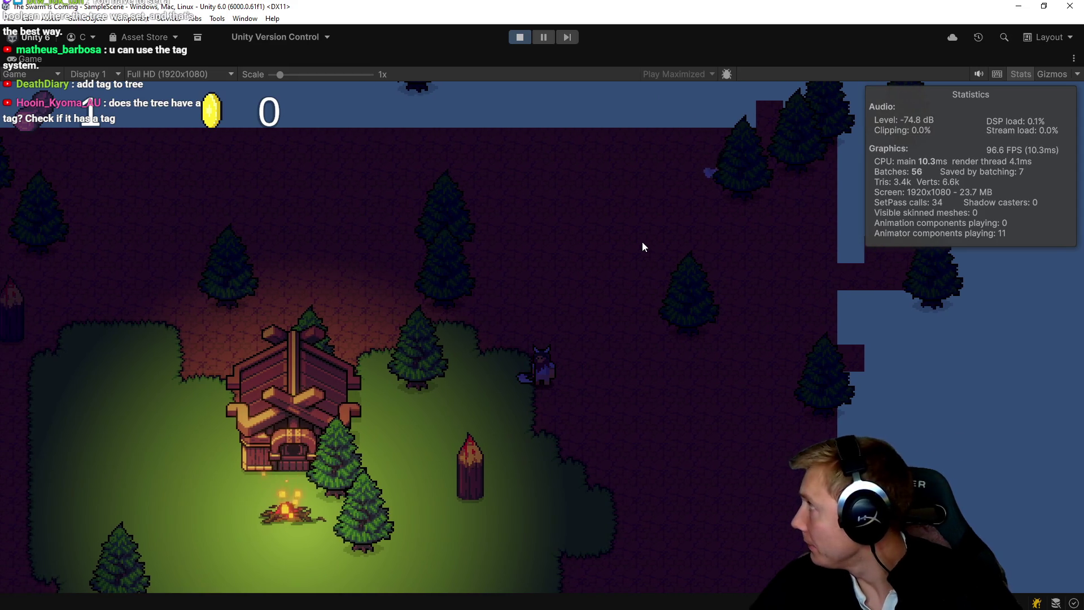
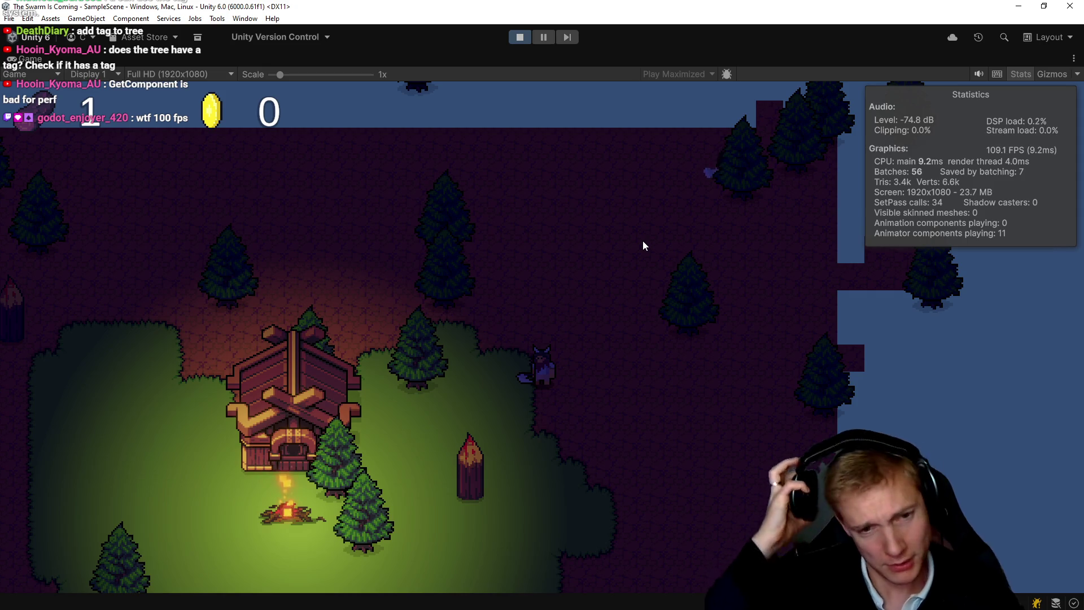
Step: Place three wooden palisade posts in the game
{"action": "left_click", "coordinate": [645, 182]}
{"action": "left_click", "coordinate": [671, 195]}
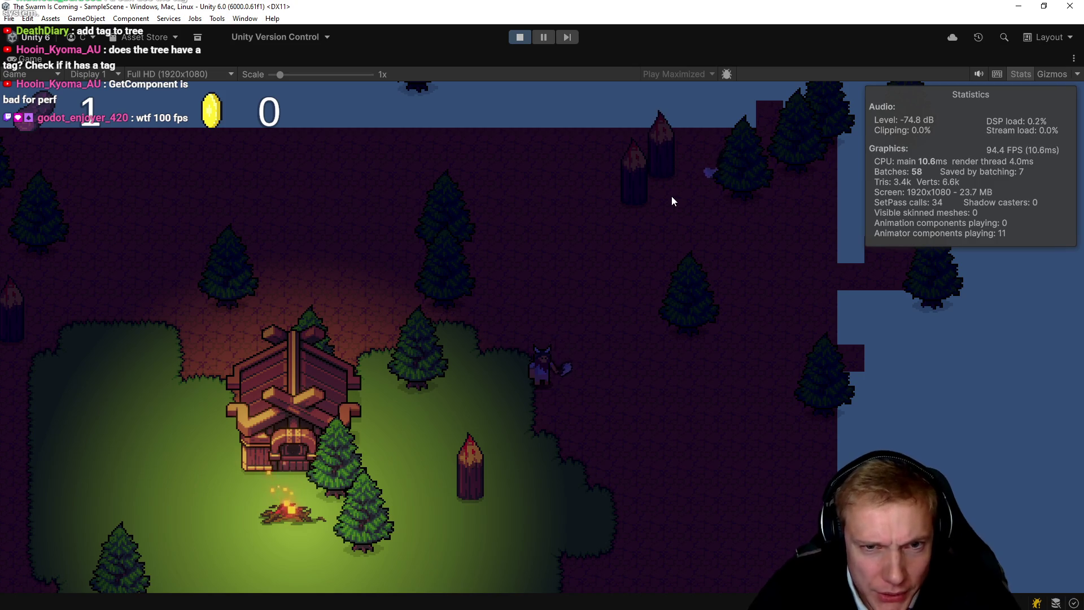
{"action": "left_click", "coordinate": [673, 155]}
Step: Walk the character around with WASD, then stop the test run
{"action": "key", "text": "a"}
{"action": "key", "text": "w"}
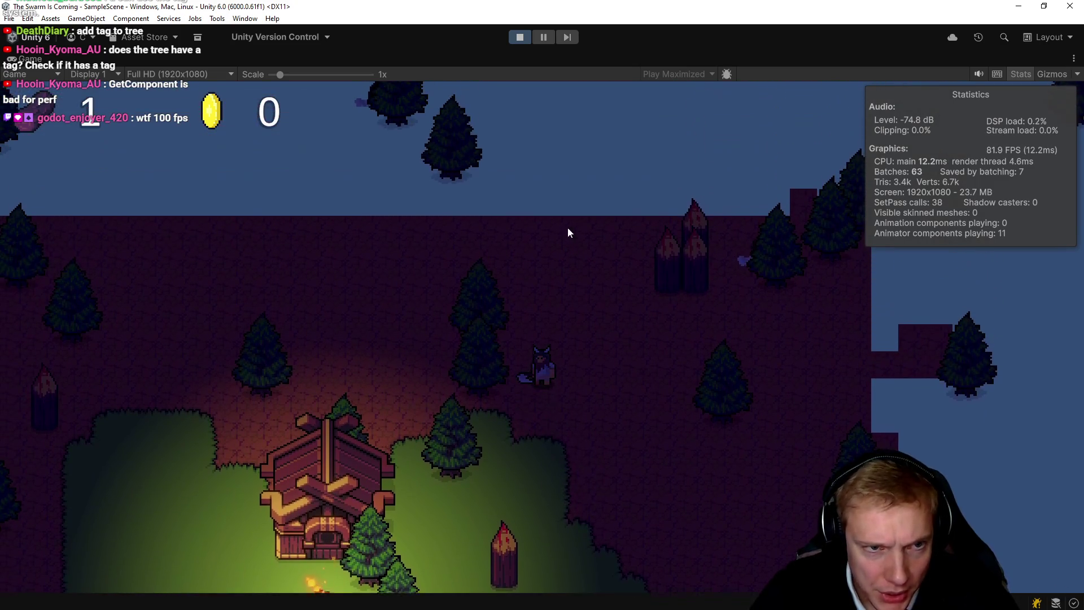
{"action": "key", "text": "a"}
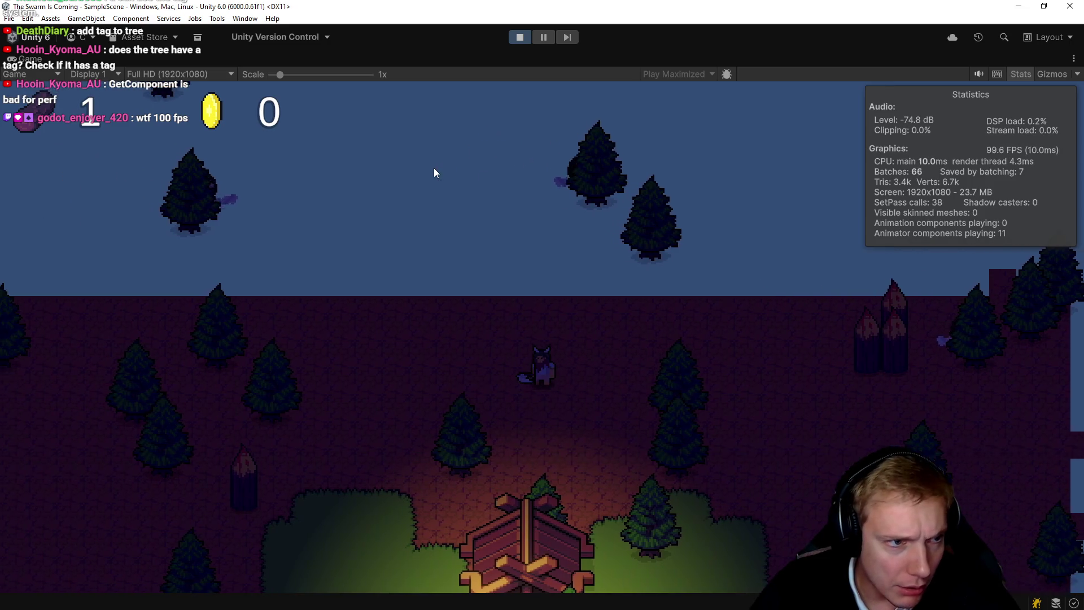
{"action": "key", "text": "s"}
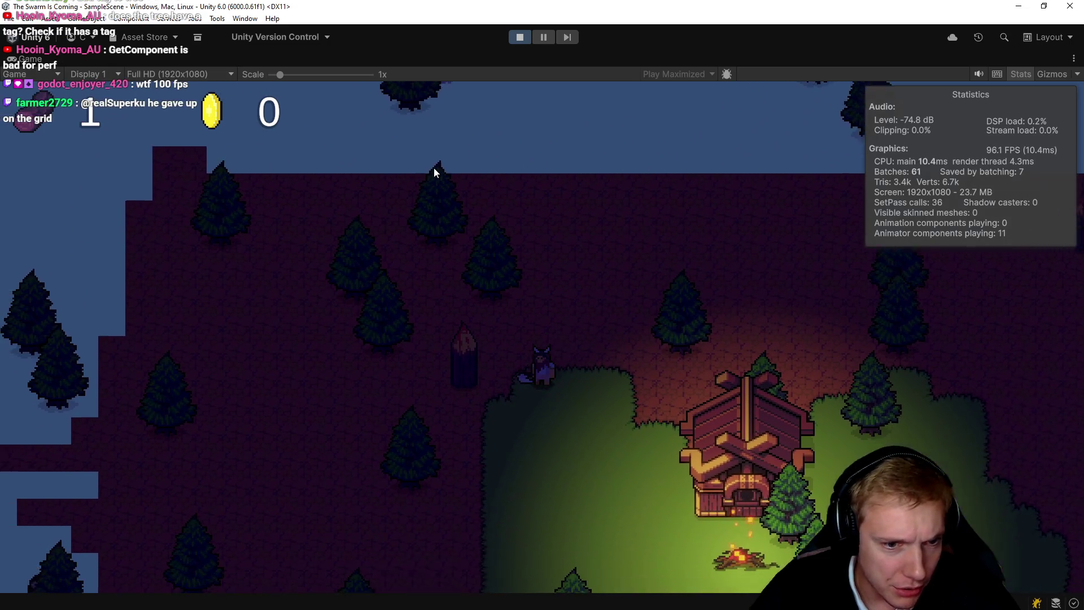
{"action": "key", "text": "a"}
{"action": "key", "text": "s"}
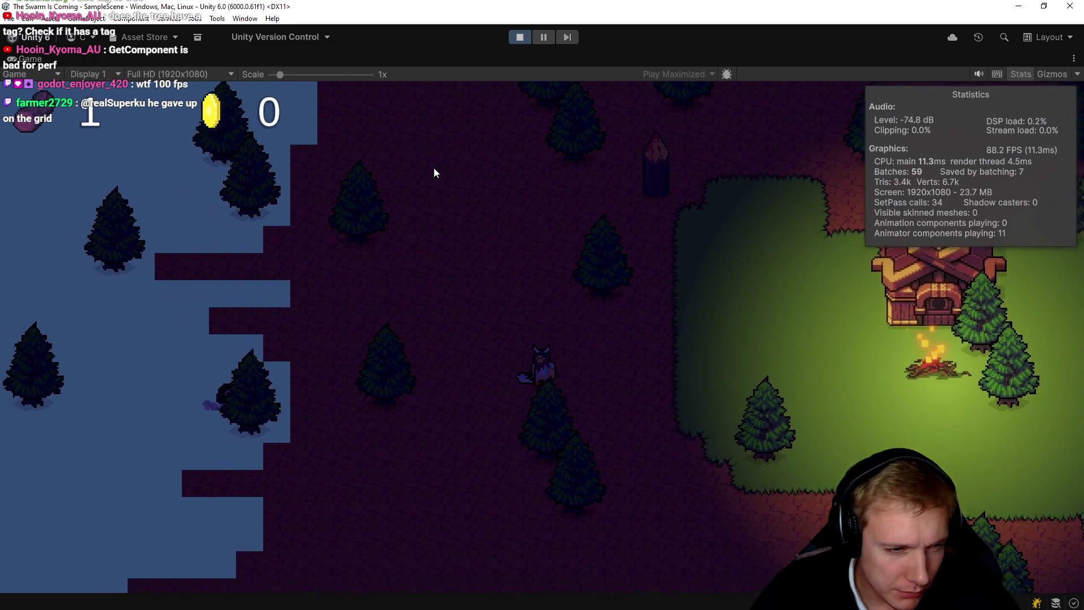
{"action": "key", "text": "s"}
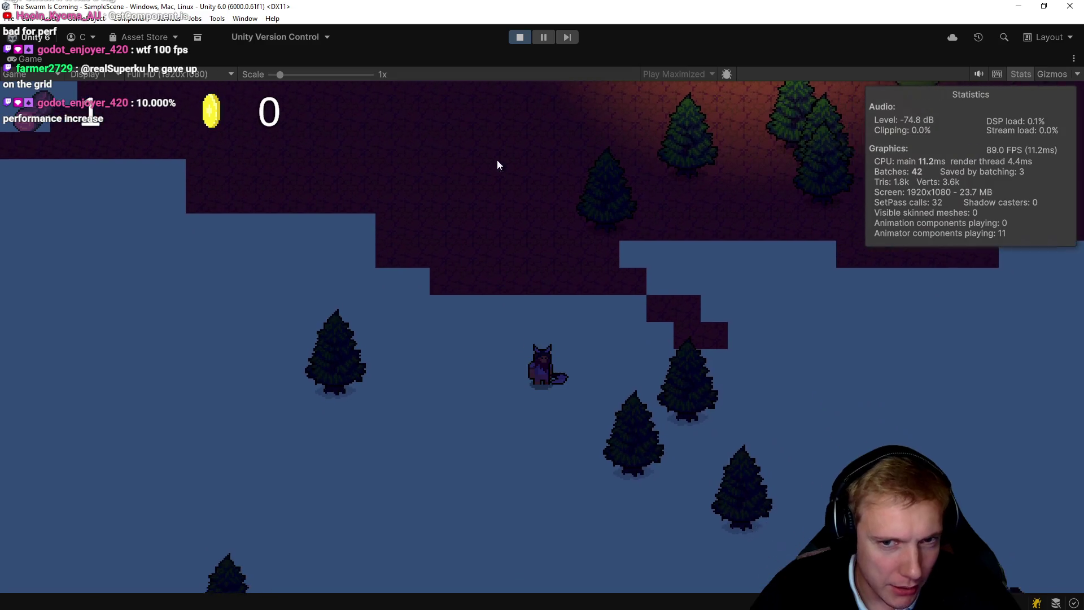
{"action": "key", "text": "d"}
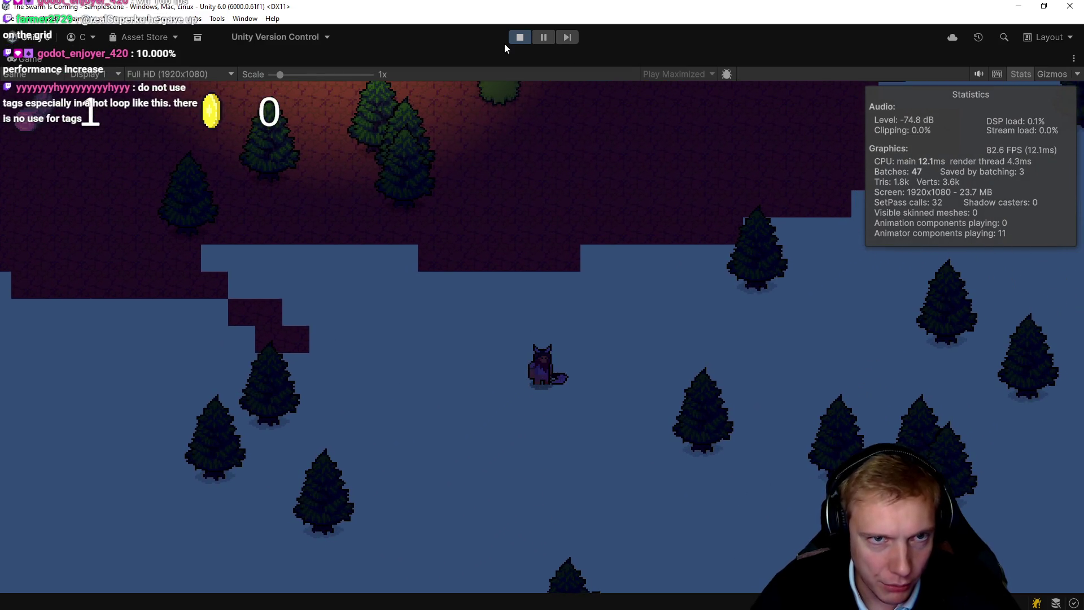
{"action": "left_click", "coordinate": [519, 37]}
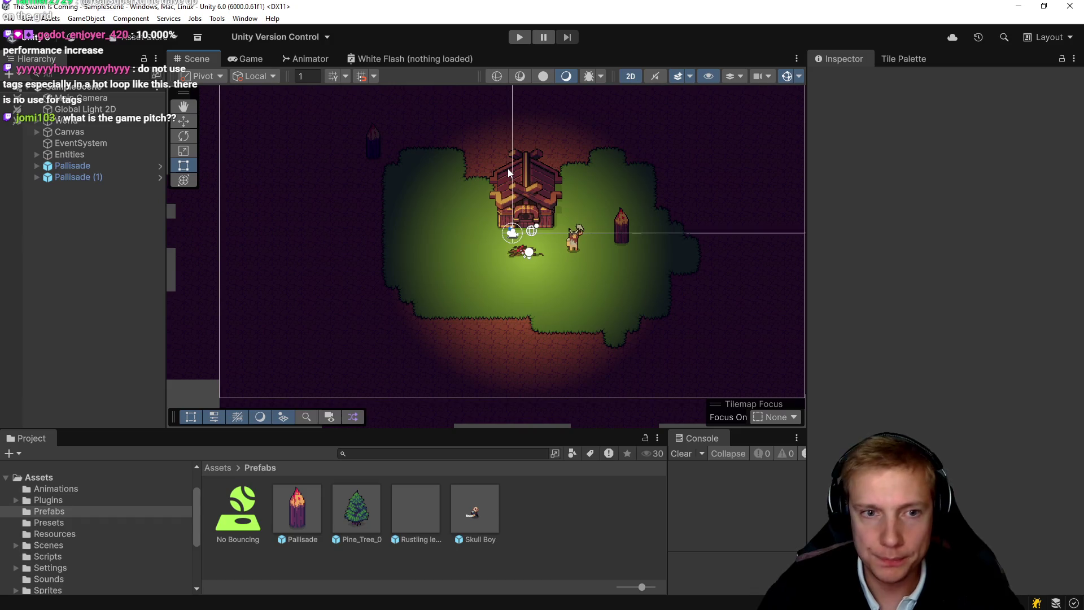
Step: Review the tree check on line 190 of Enemy.cs, then open the Pine_Tree_0 prefab in Unity
{"action": "key", "text": "alt+Tab"}
{"action": "key", "text": "k"}
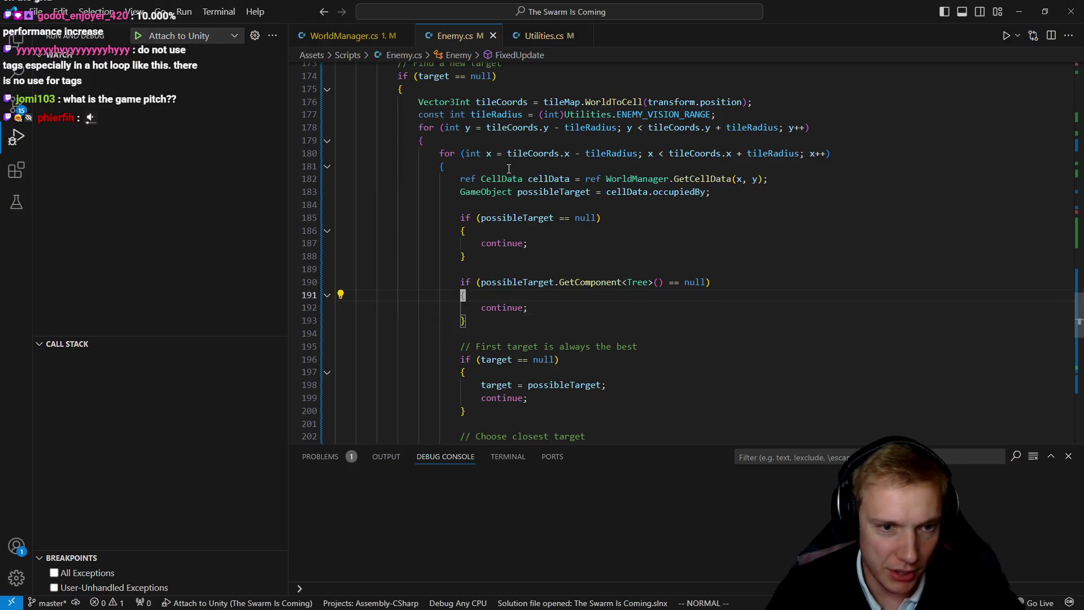
{"action": "key", "text": "k"}
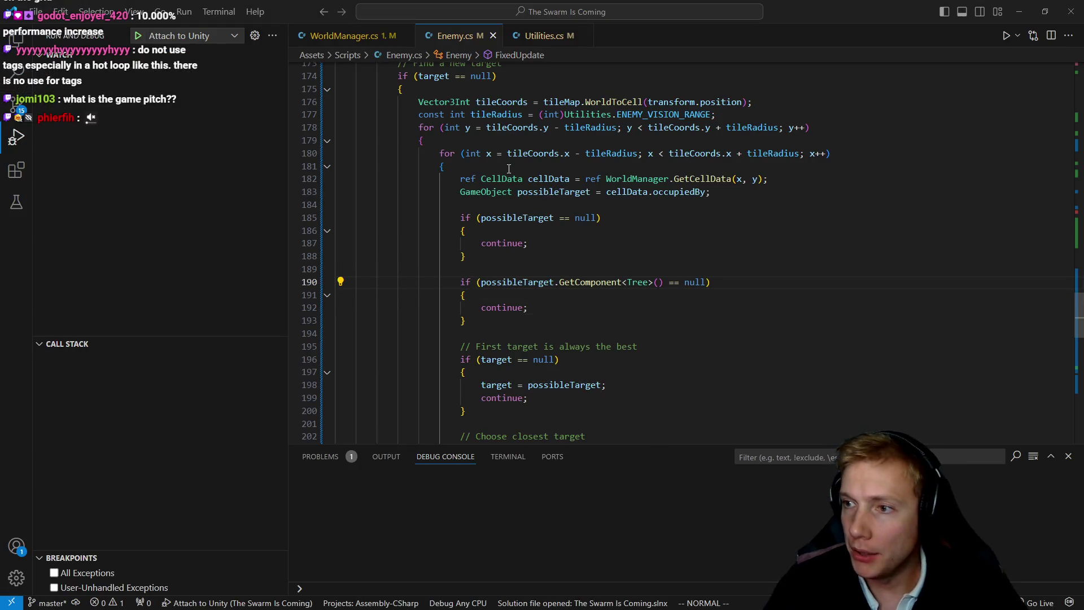
{"action": "key", "text": "alt+Tab"}
{"action": "double_click", "coordinate": [361, 507]}
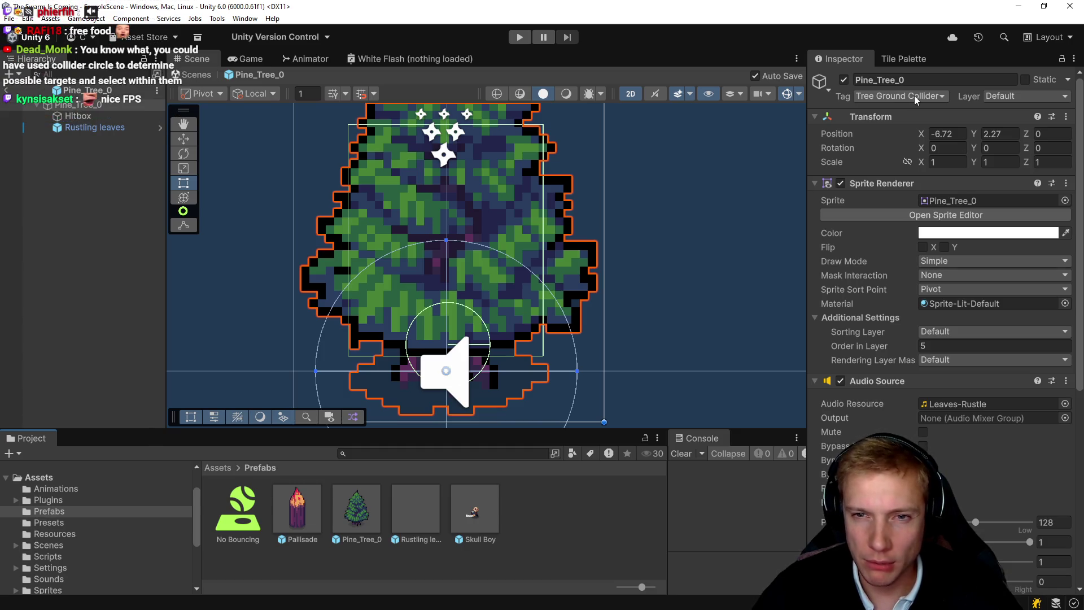
Step: Confirm in the Tag dropdown that Pine_Tree_0 is tagged Tree Ground Collider, then return to Enemy.cs
{"action": "left_click", "coordinate": [68, 105]}
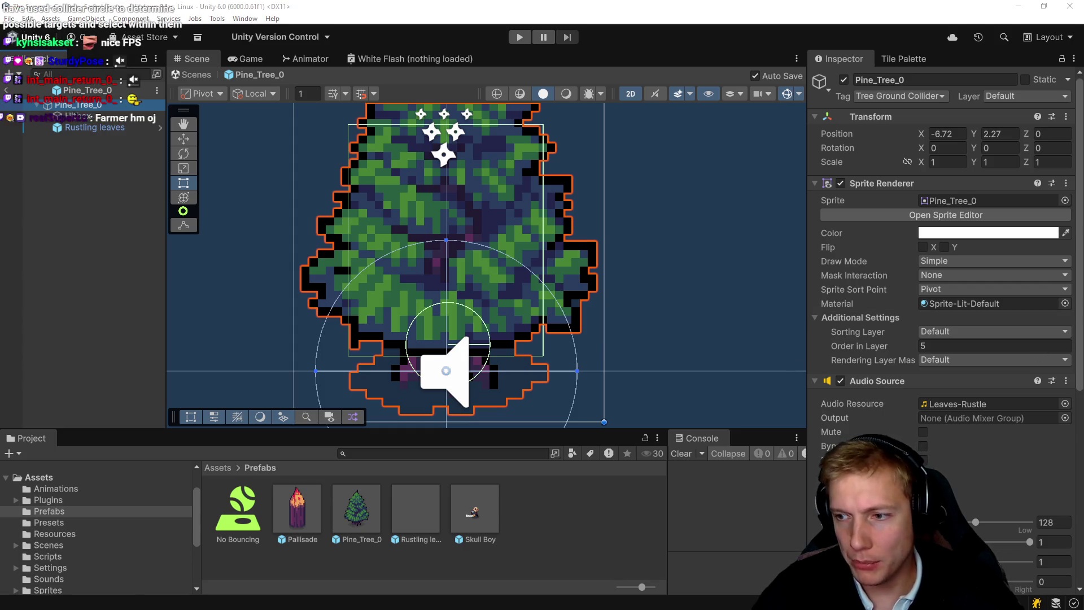
{"action": "left_click", "coordinate": [60, 224]}
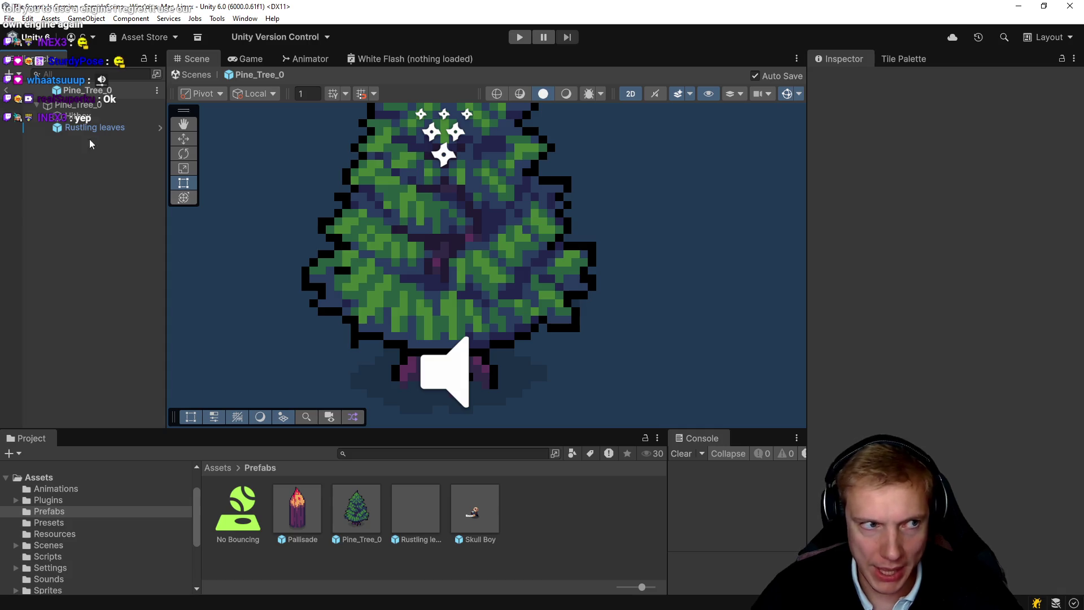
{"action": "left_click", "coordinate": [79, 105]}
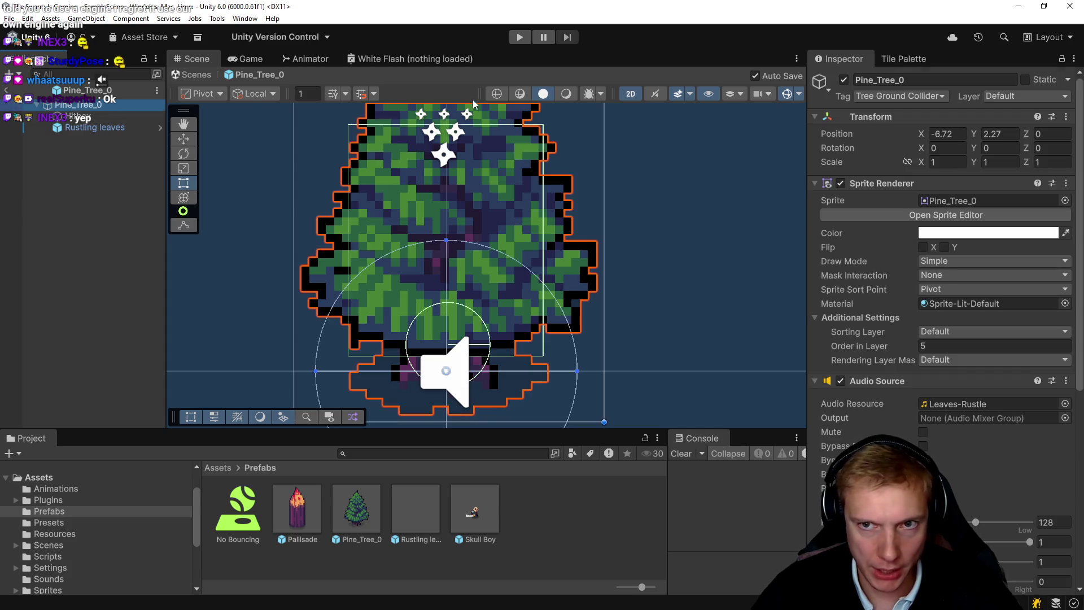
{"action": "left_click", "coordinate": [898, 97]}
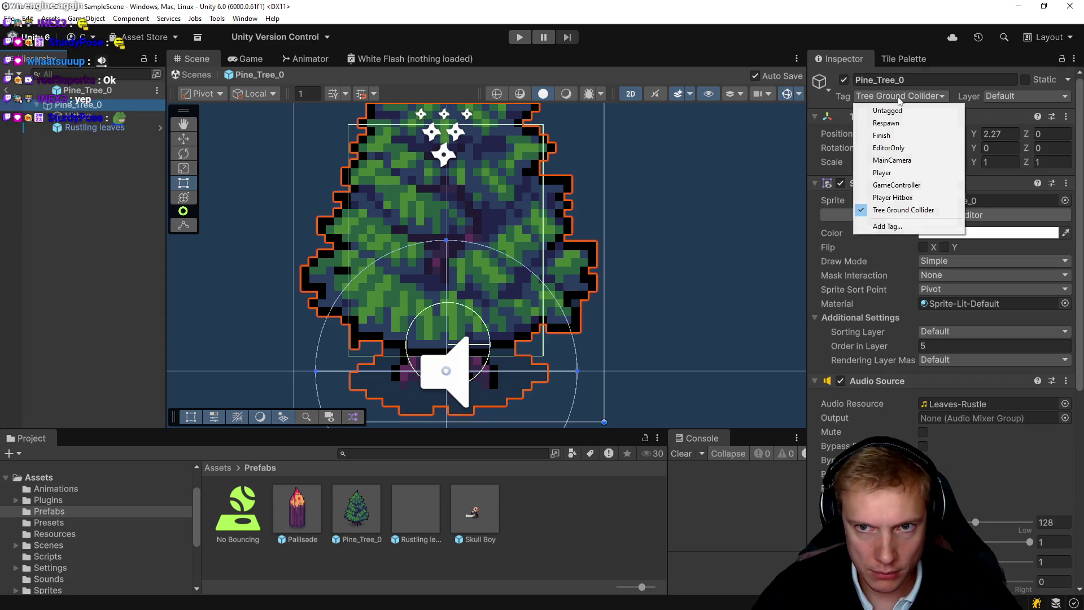
{"action": "left_click", "coordinate": [671, 165]}
{"action": "key", "text": "alt+Tab"}
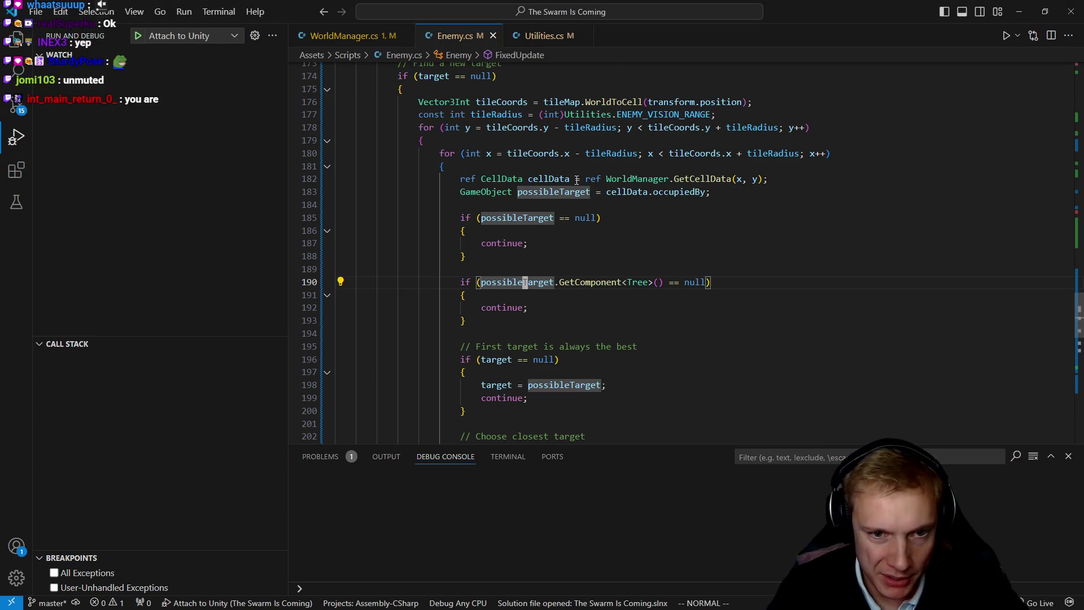
Step: Replace GetComponent<Tree>() == null on line 190 with CompareTag("Tree Ground Collider")
{"action": "key", "text": "f"}
{"action": "key", "text": "equal"}
{"action": "key", "text": "c"}
{"action": "key", "text": "t"}
{"action": "key", "text": "parenright"}
{"action": "key", "text": "ctrl+w"}
{"action": "type", "text": "Comp"}
{"action": "key", "text": "Tab"}
{"action": "type", "text": "\""}
{"action": "key", "text": "BackSpace"}
{"action": "type", "text": "("}
{"action": "key", "text": "Escape"}
{"action": "type", "text": "i\"TRee"}
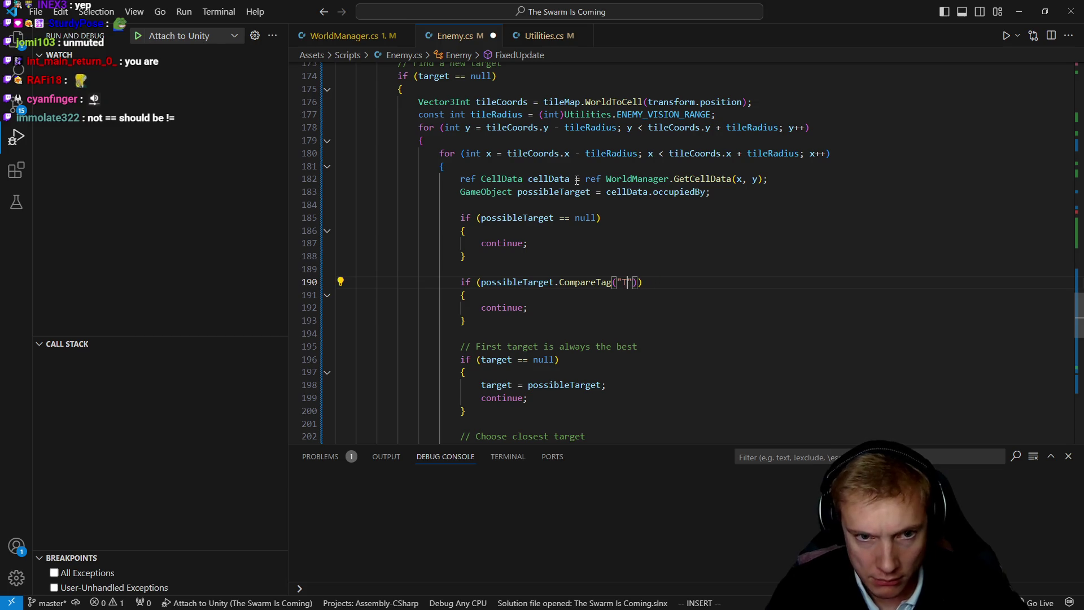
{"action": "type", "text": "round"}
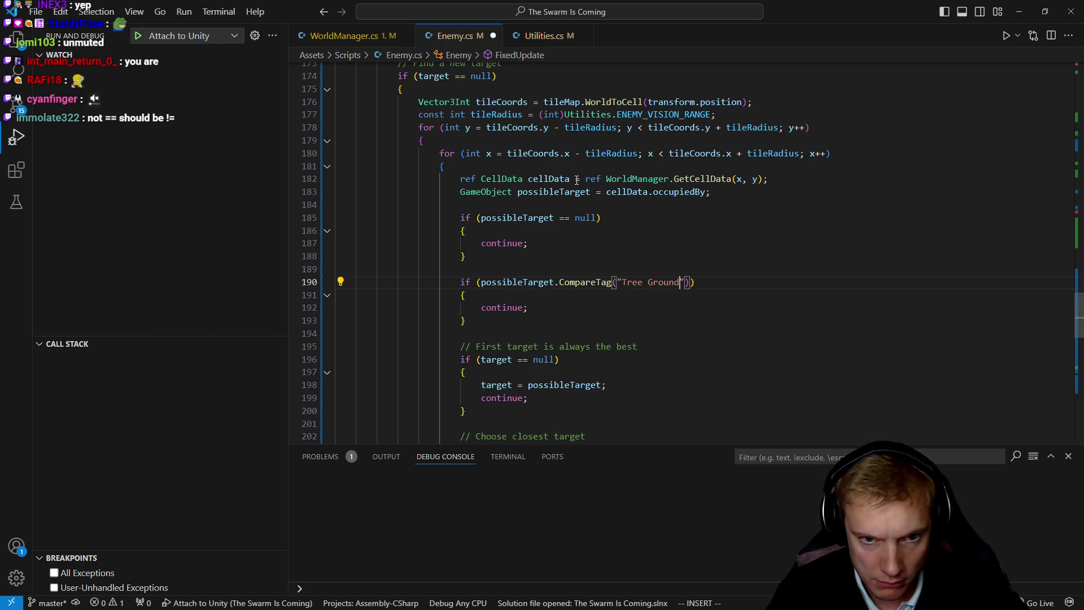
{"action": "type", "text": "llider"}
{"action": "key", "text": "Escape"}
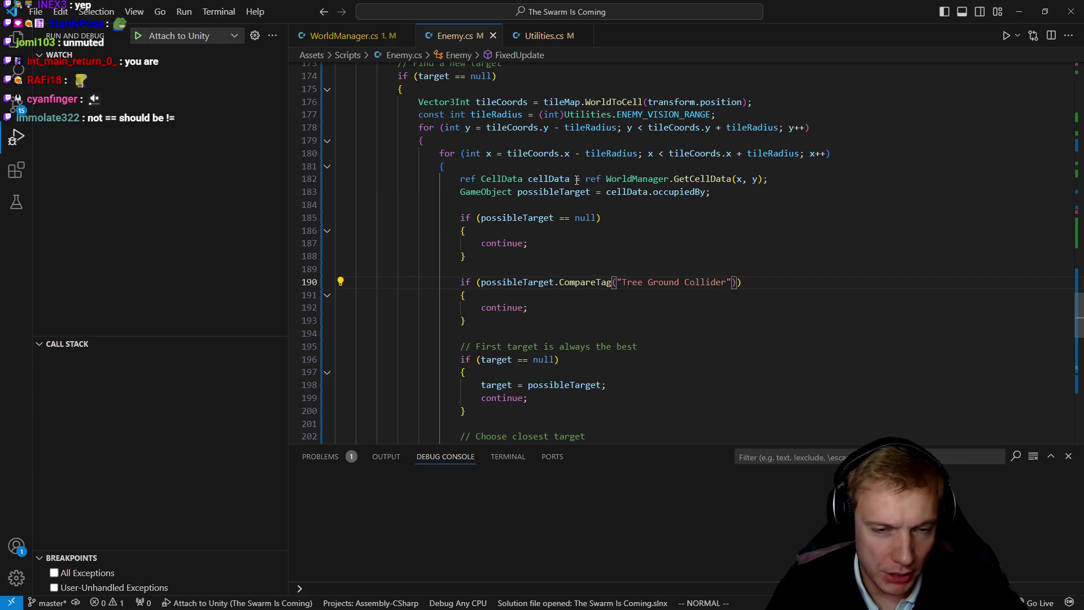
Step: Check CompareTag's definition, return to line 190, and set a breakpoint on line 192
{"action": "key", "text": "w"}
{"action": "key", "text": "w"}
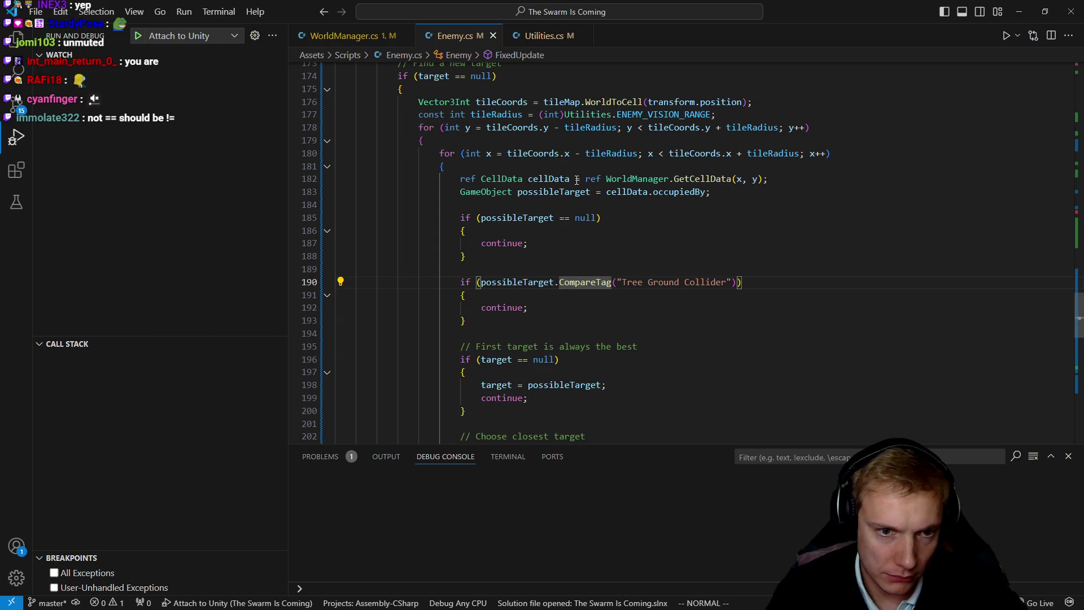
{"action": "key", "text": "g"}
{"action": "key", "text": "d"}
{"action": "key", "text": "ctrl+o"}
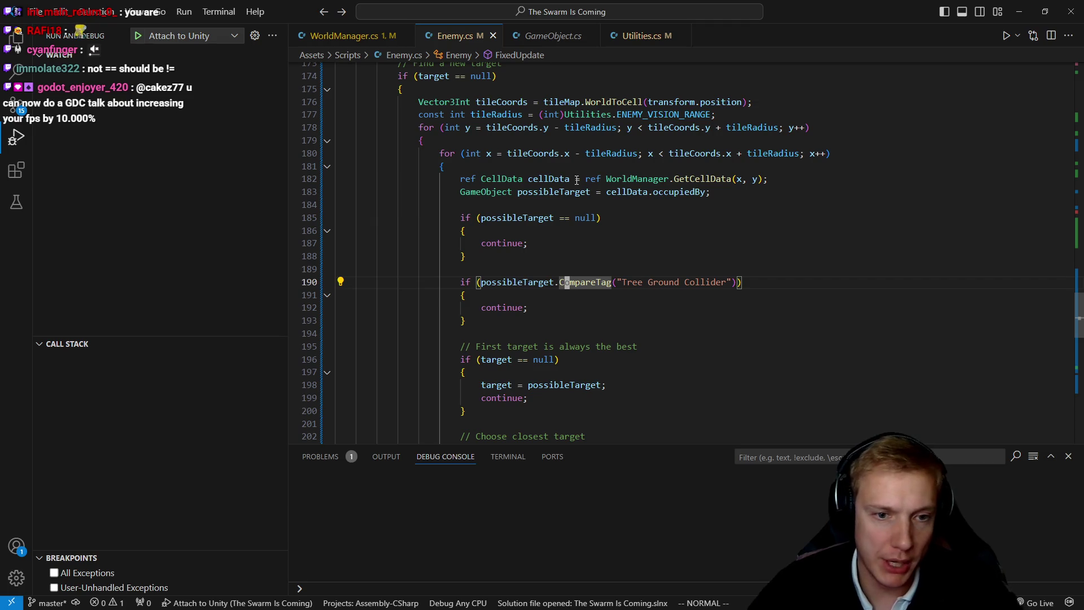
{"action": "left_click", "coordinate": [295, 307]}
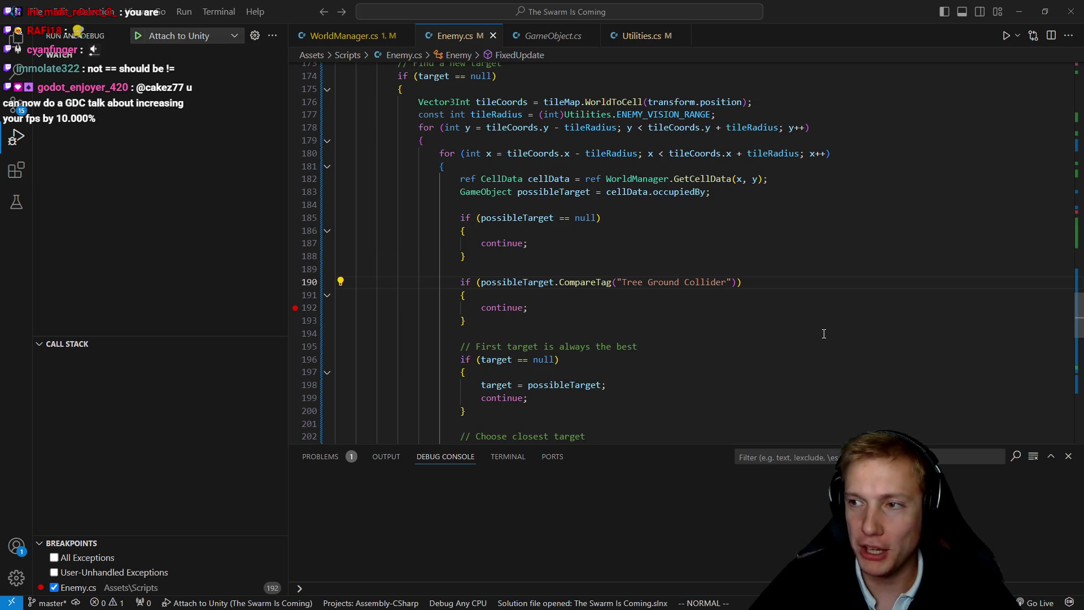
{"action": "key", "text": "alt+Tab"}
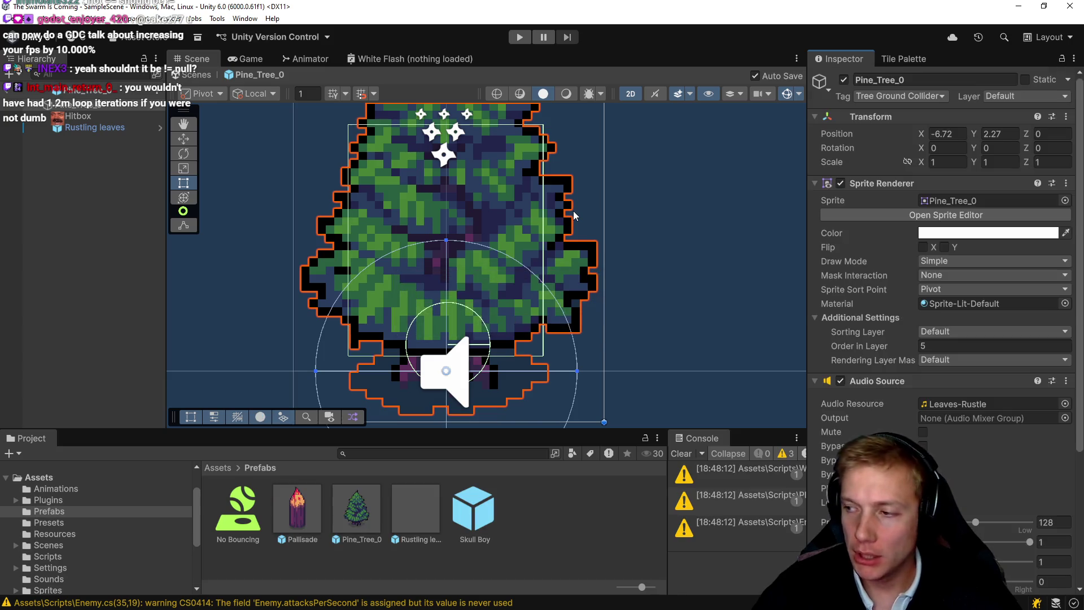
Step: Start play mode and walk the character around the campfire and house
{"action": "left_click", "coordinate": [520, 35]}
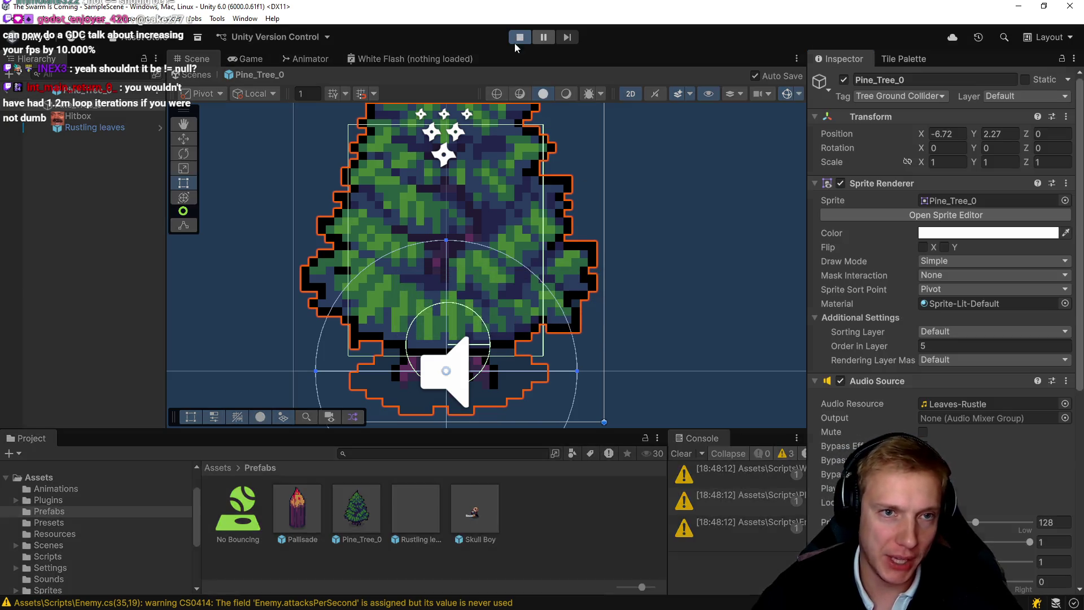
{"action": "key", "text": "s"}
{"action": "key", "text": "d"}
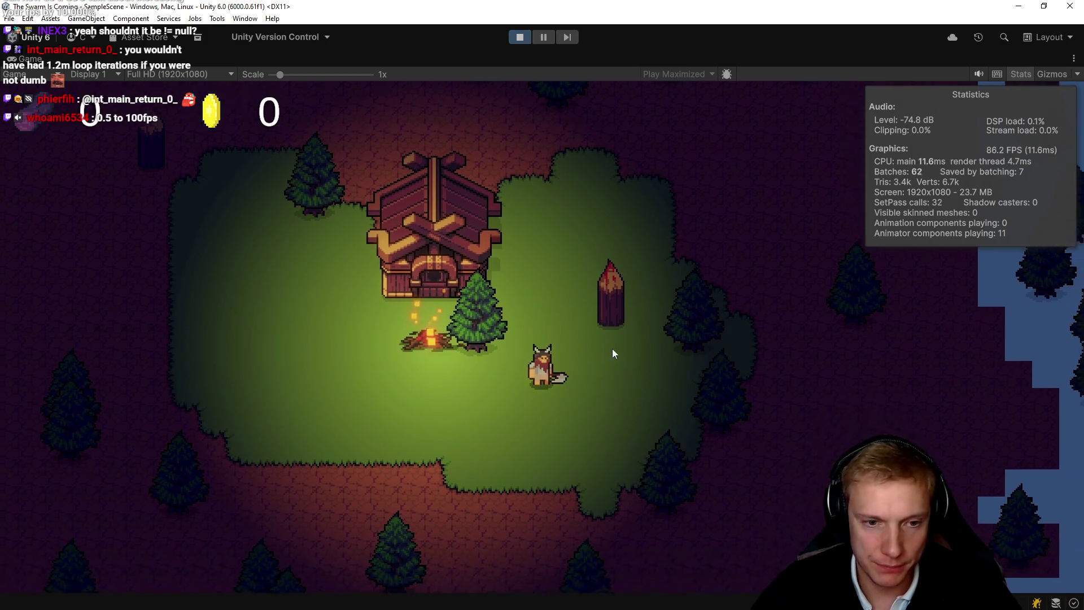
{"action": "key", "text": "a"}
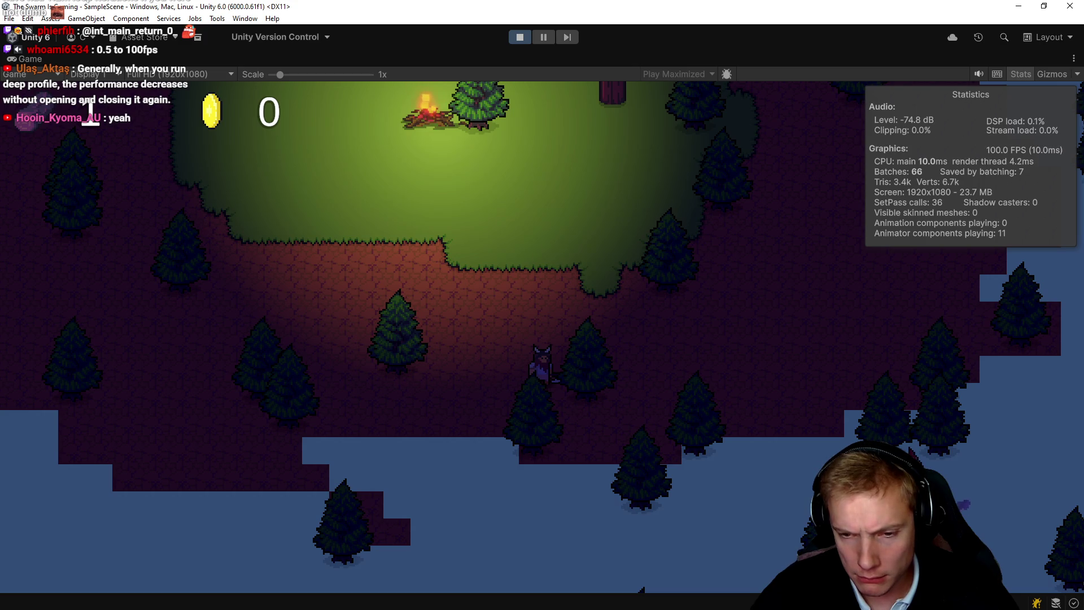
{"action": "key", "text": "w"}
{"action": "key", "text": "d"}
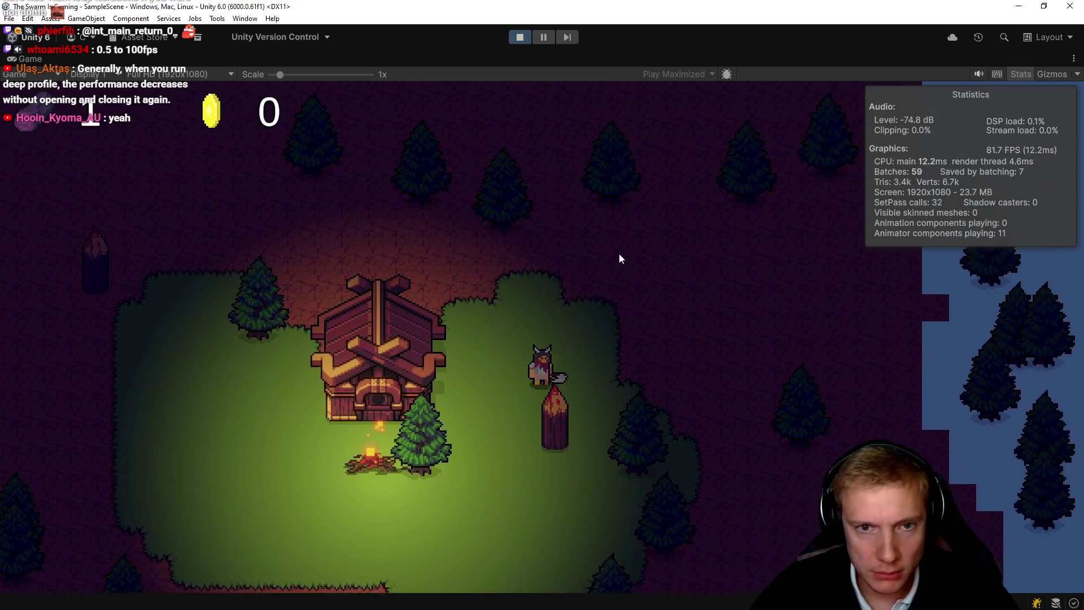
{"action": "key", "text": "d"}
{"action": "key", "text": "s"}
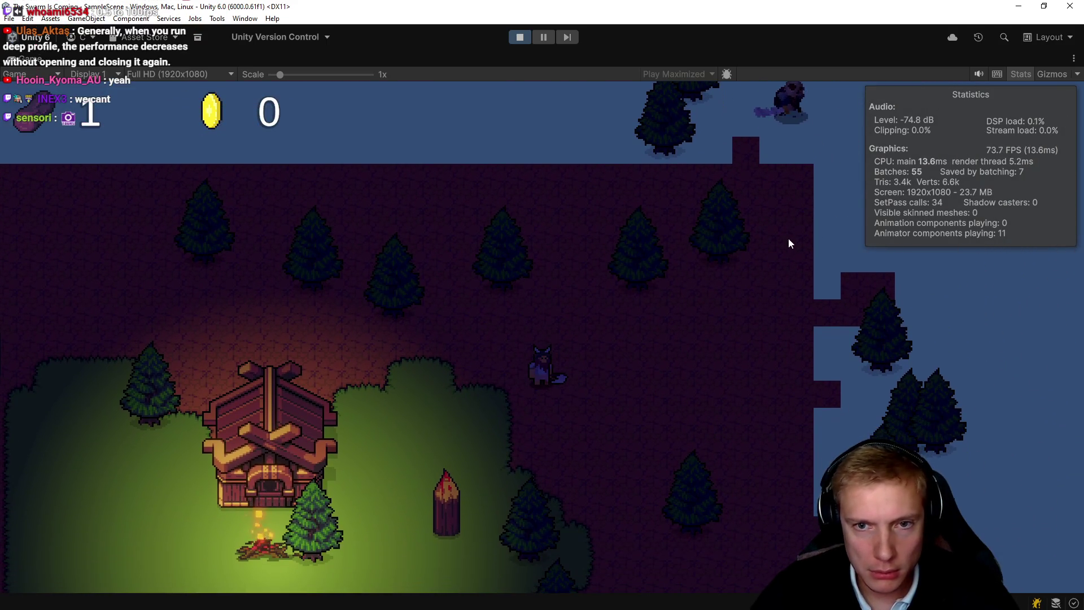
{"action": "key", "text": "d"}
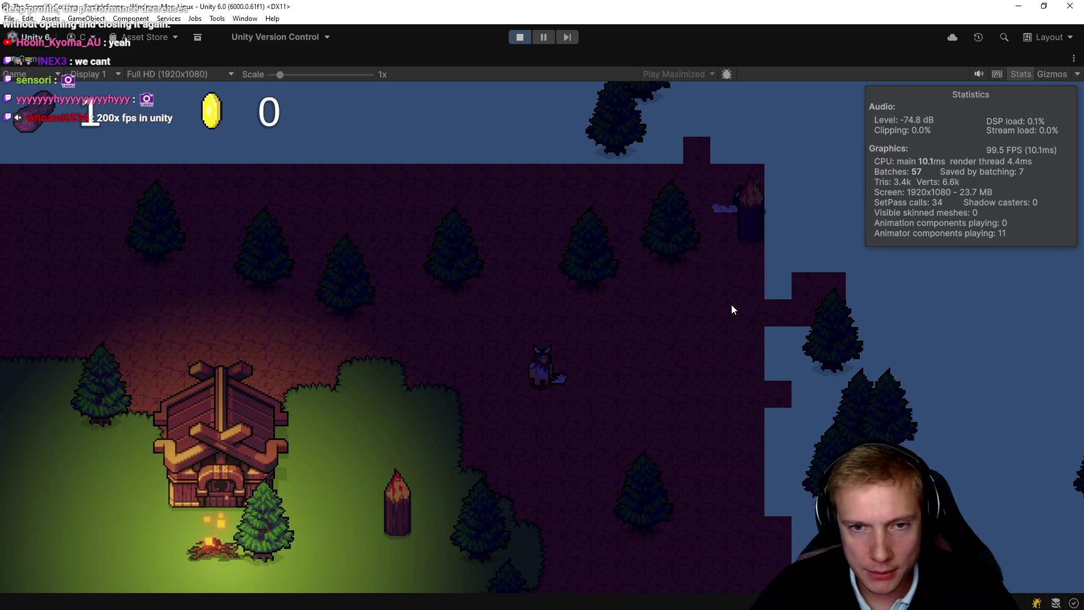
Step: Lead the character into the dark woods toward the enemies and back to camp
{"action": "key", "text": "a"}
{"action": "key", "text": "w"}
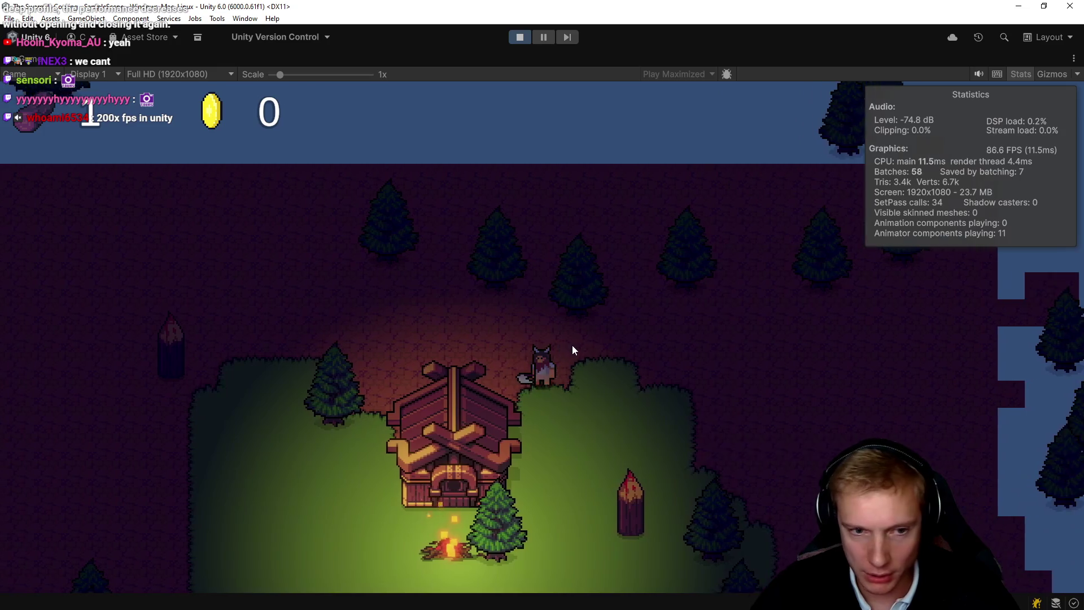
{"action": "key", "text": "a"}
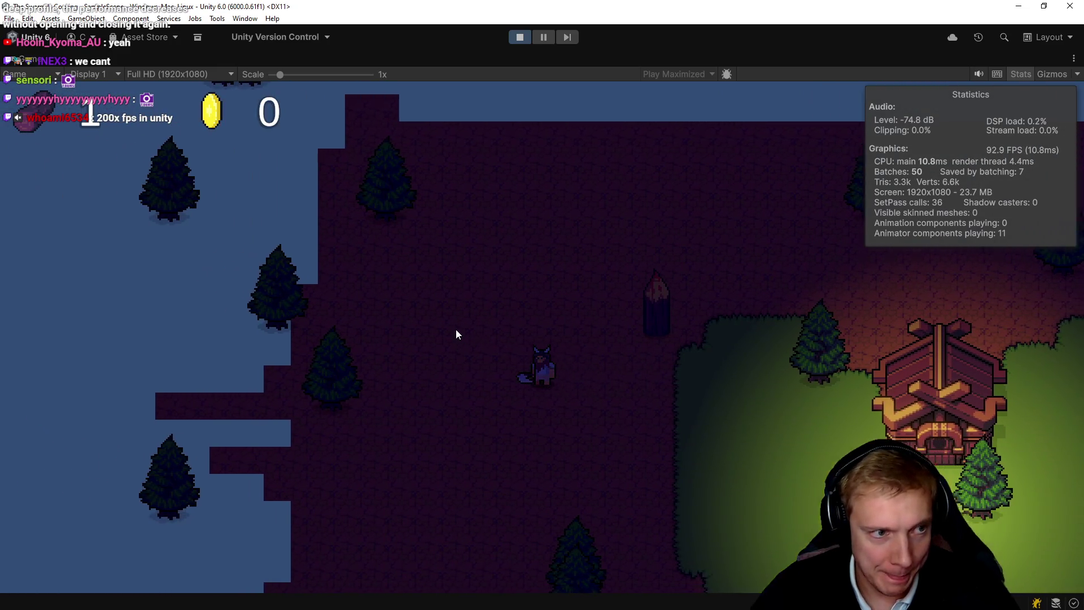
{"action": "key", "text": "a"}
{"action": "key", "text": "w"}
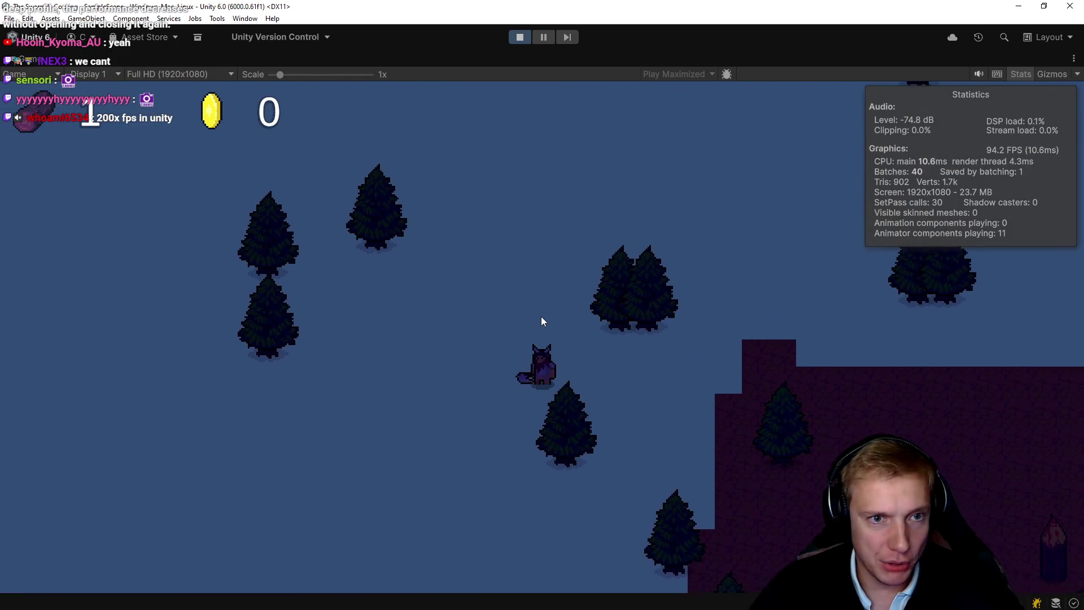
{"action": "key", "text": "w"}
{"action": "key", "text": "d"}
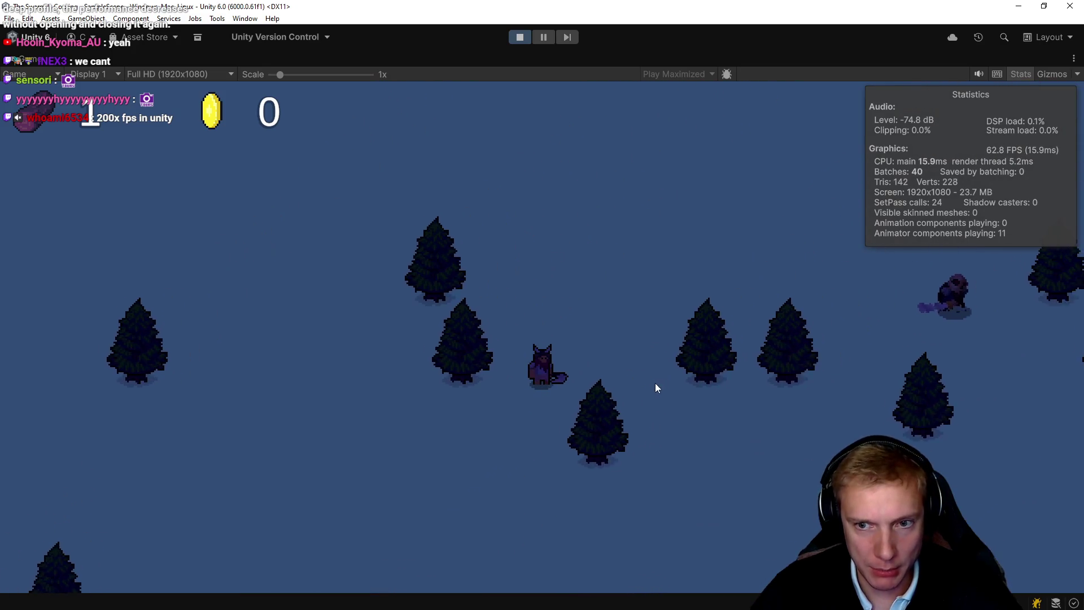
{"action": "key", "text": "d"}
{"action": "key", "text": "s"}
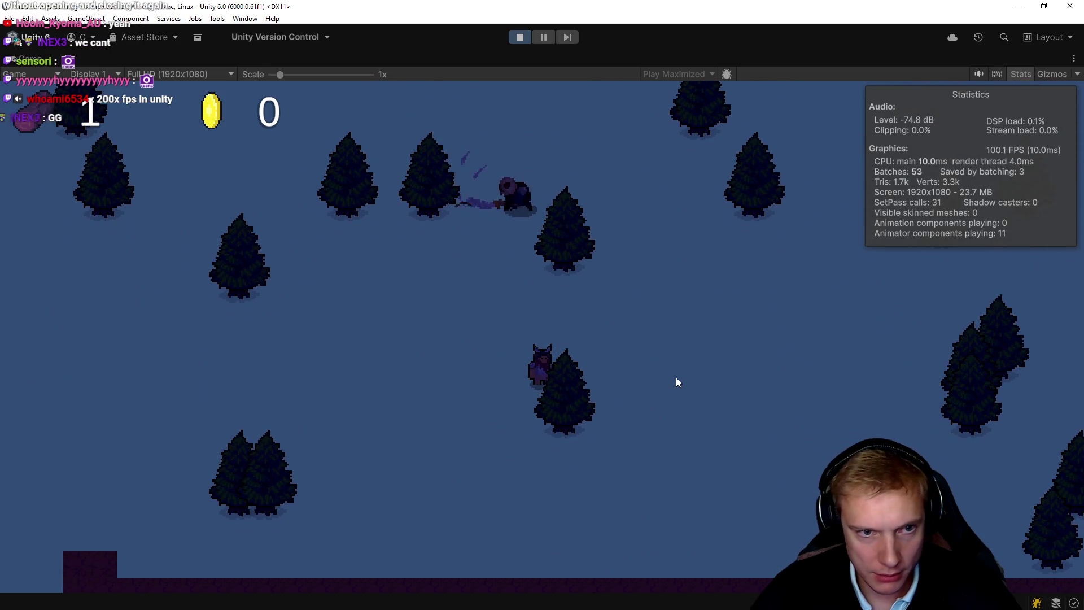
{"action": "key", "text": "s"}
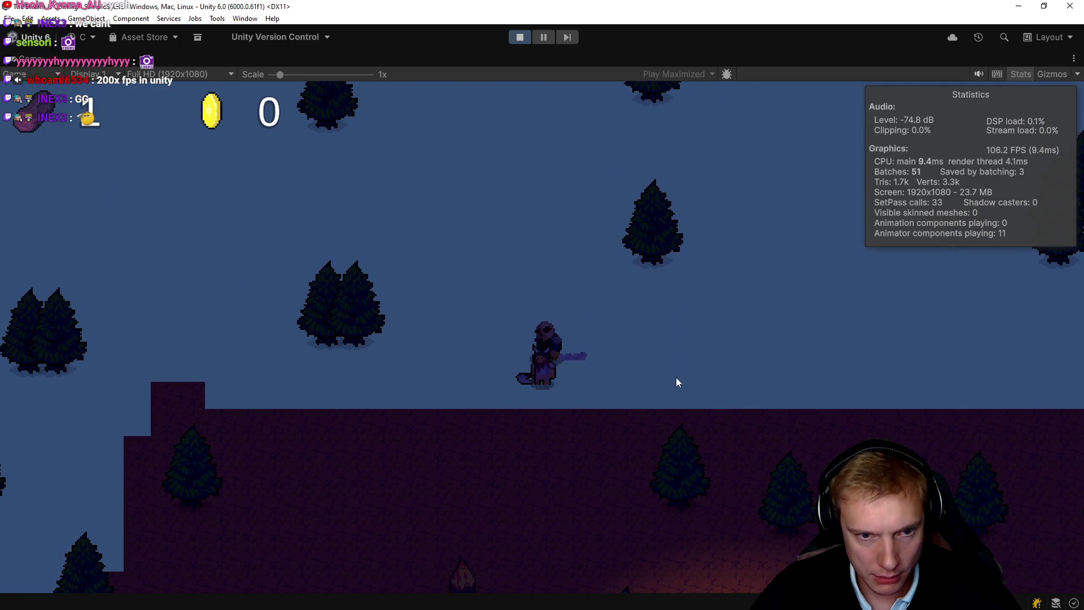
{"action": "key", "text": "s"}
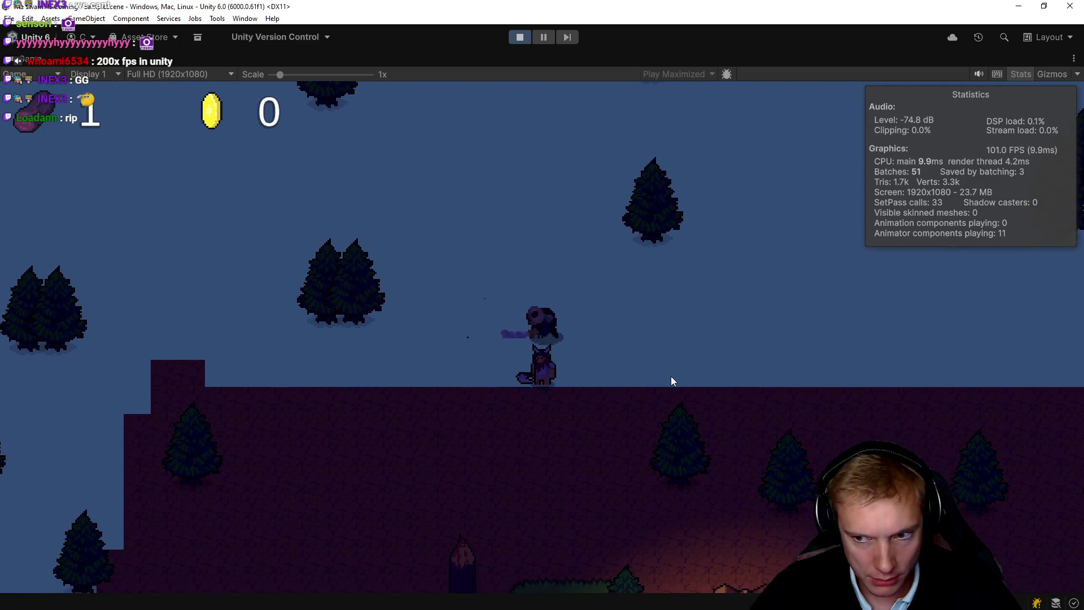
{"action": "key", "text": "s"}
{"action": "key", "text": "a"}
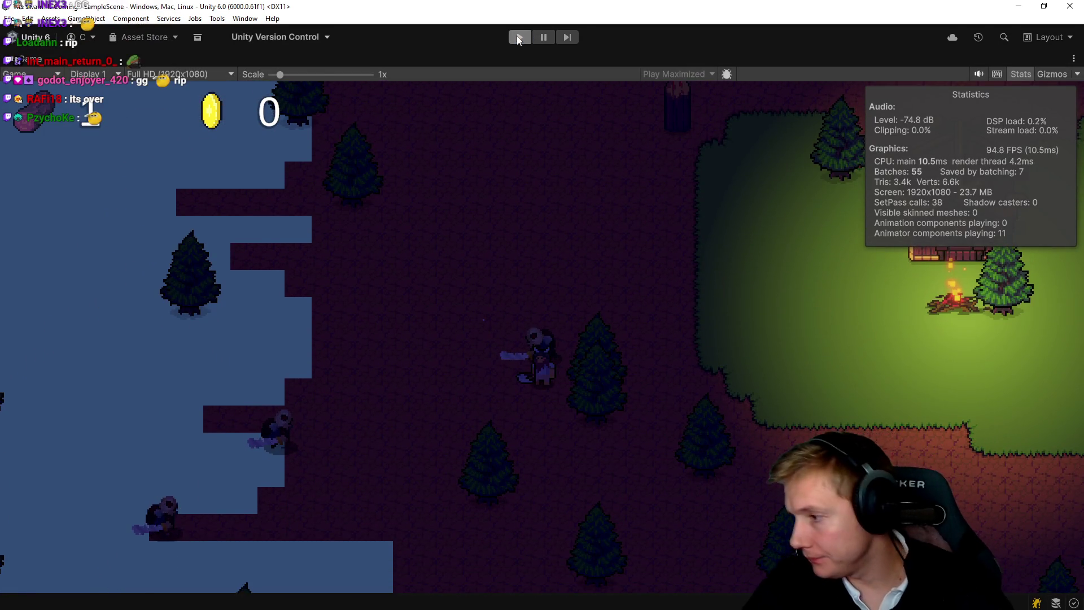
Step: Stop play mode and exit the Pine_Tree_0 prefab back to SampleScene
{"action": "left_click", "coordinate": [518, 36]}
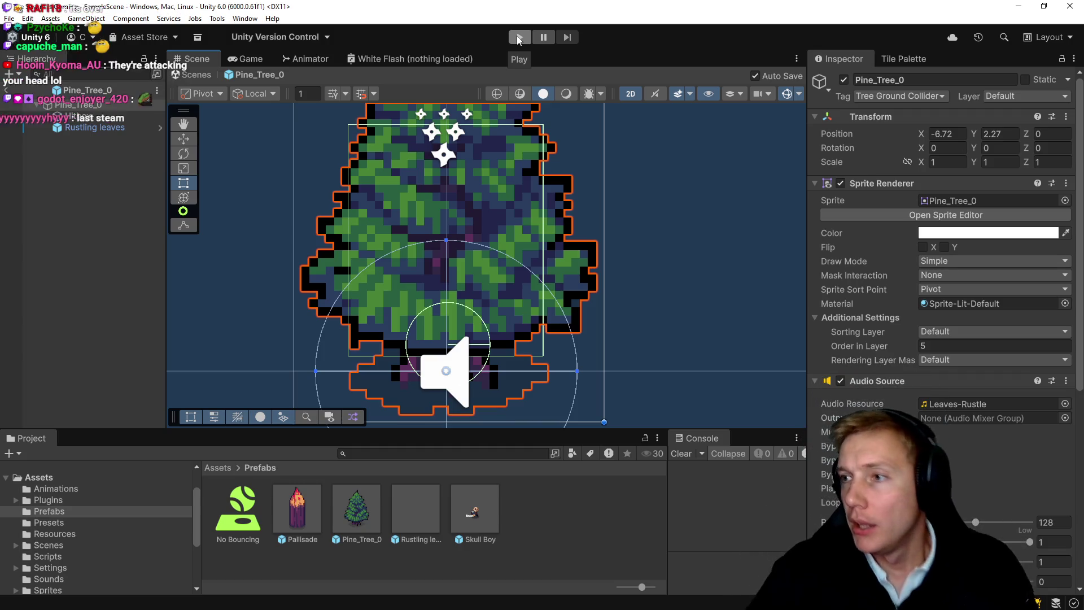
{"action": "scroll", "coordinate": [597, 243], "scroll_direction": "down", "scroll_amount": 5}
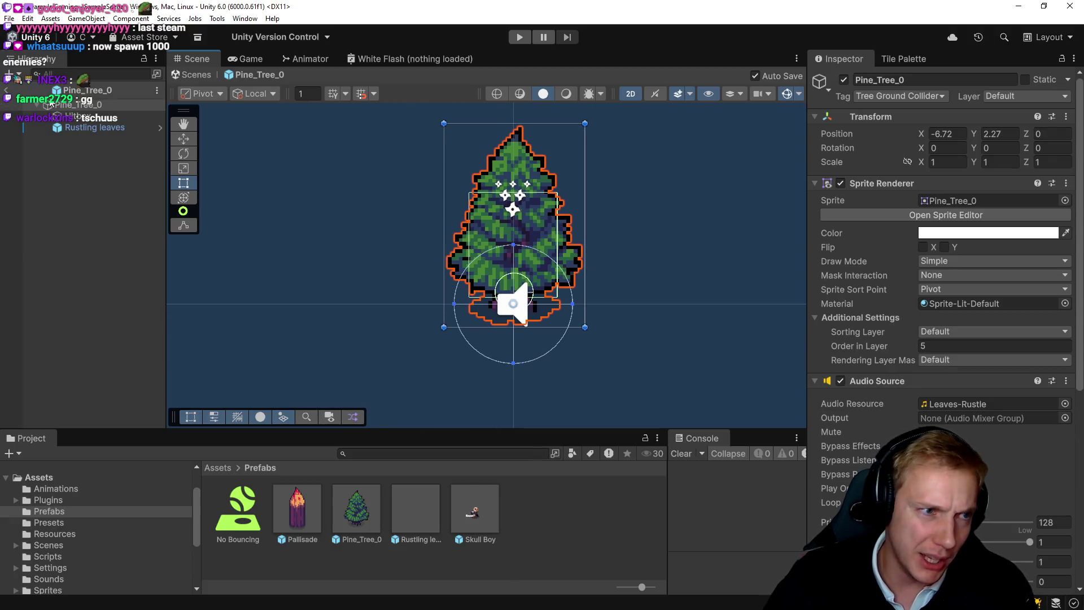
{"action": "left_click", "coordinate": [4, 93]}
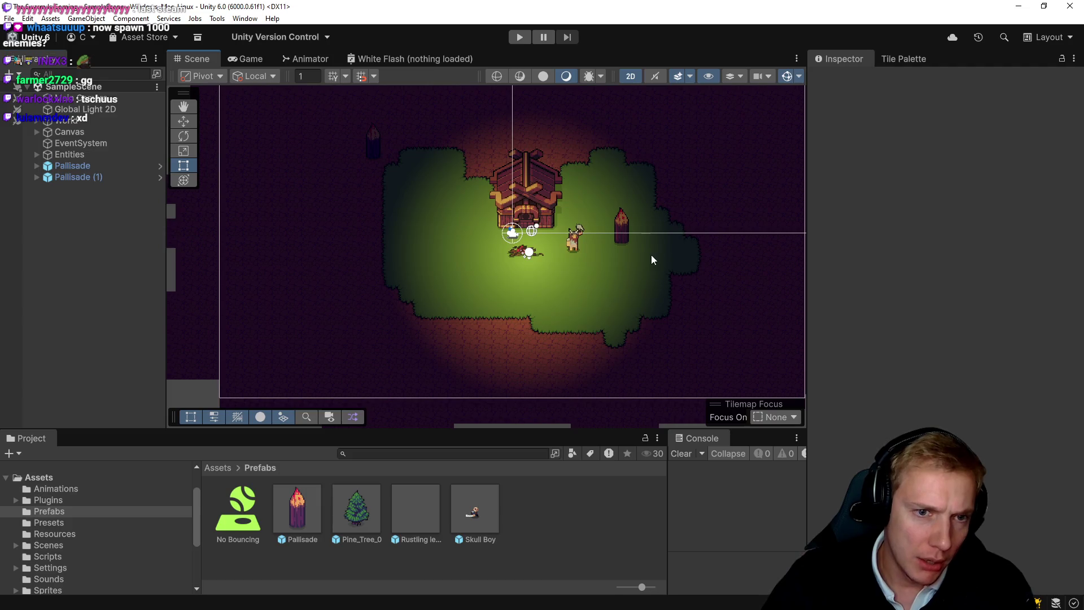
{"action": "left_click_drag", "start_coordinate": [591, 266], "coordinate": [597, 268]}
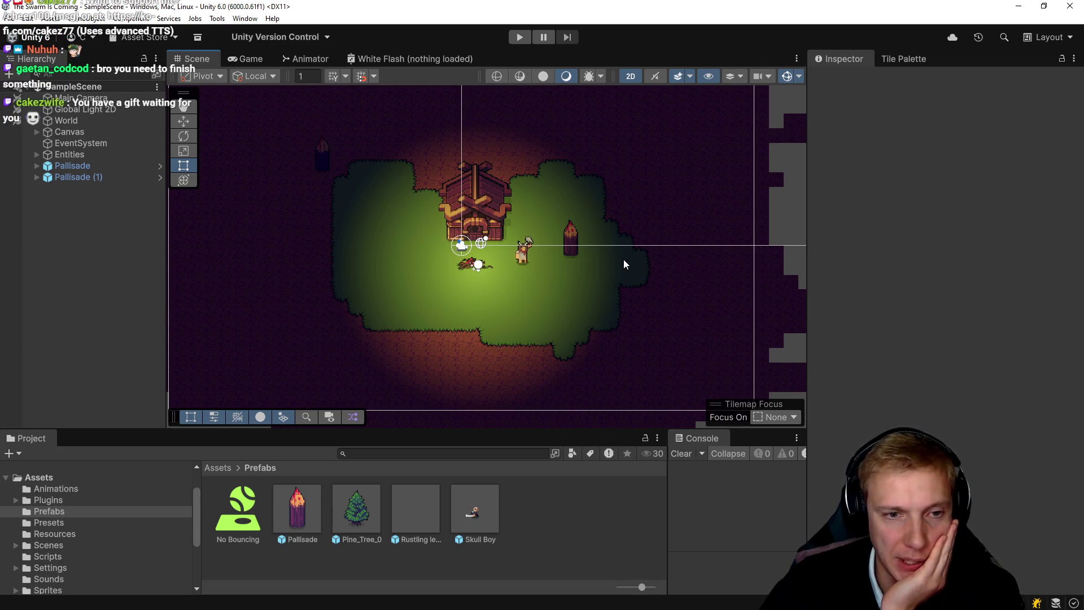
{"action": "scroll", "coordinate": [550, 251], "scroll_direction": "up", "scroll_amount": 6}
{"action": "scroll", "coordinate": [531, 261], "scroll_direction": "up", "scroll_amount": 2}
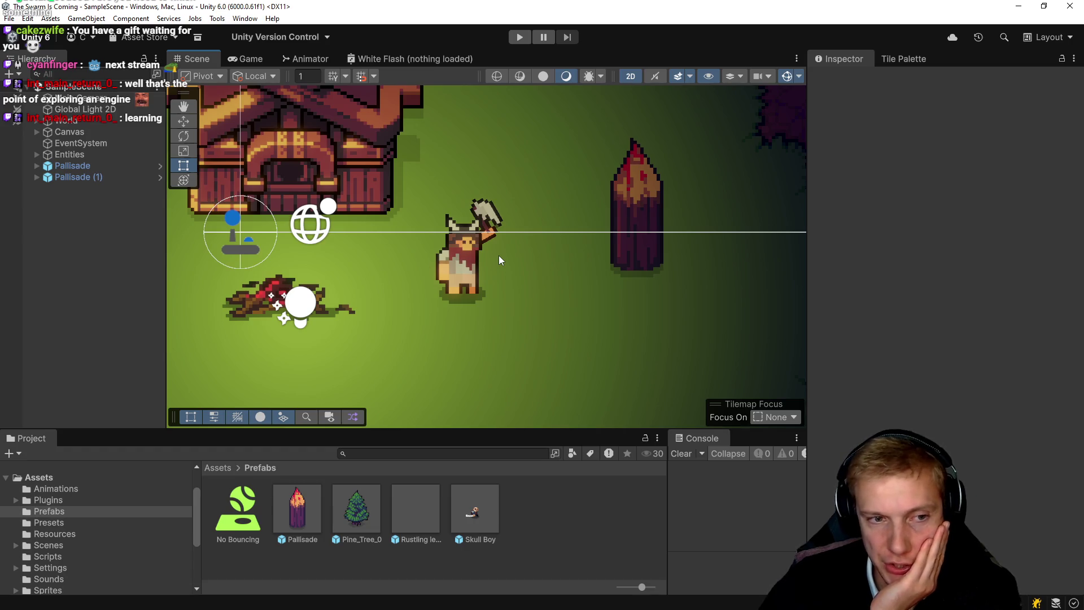
{"action": "scroll", "coordinate": [499, 255], "scroll_direction": "down", "scroll_amount": 5}
{"action": "scroll", "coordinate": [486, 257], "scroll_direction": "down", "scroll_amount": 2}
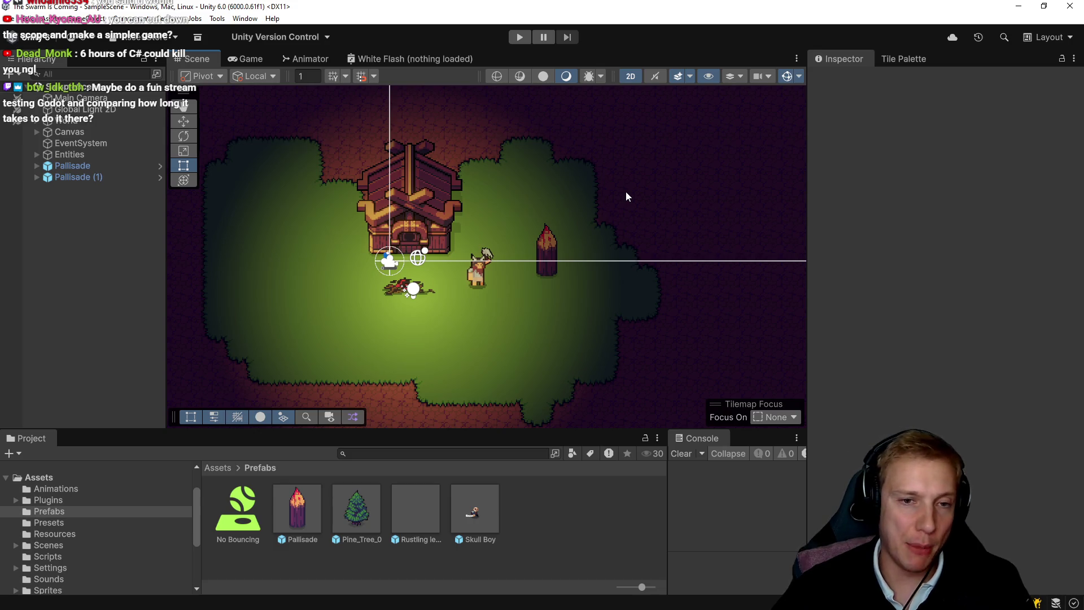
{"action": "mouse_move", "coordinate": [667, 198]}
{"action": "left_mouse_down"}
{"action": "mouse_move", "coordinate": [361, 270]}
{"action": "mouse_move", "coordinate": [513, 243]}
{"action": "mouse_move", "coordinate": [452, 173]}
{"action": "mouse_move", "coordinate": [502, 213]}
{"action": "mouse_move", "coordinate": [670, 213]}
{"action": "mouse_move", "coordinate": [565, 242]}
{"action": "left_mouse_up"}
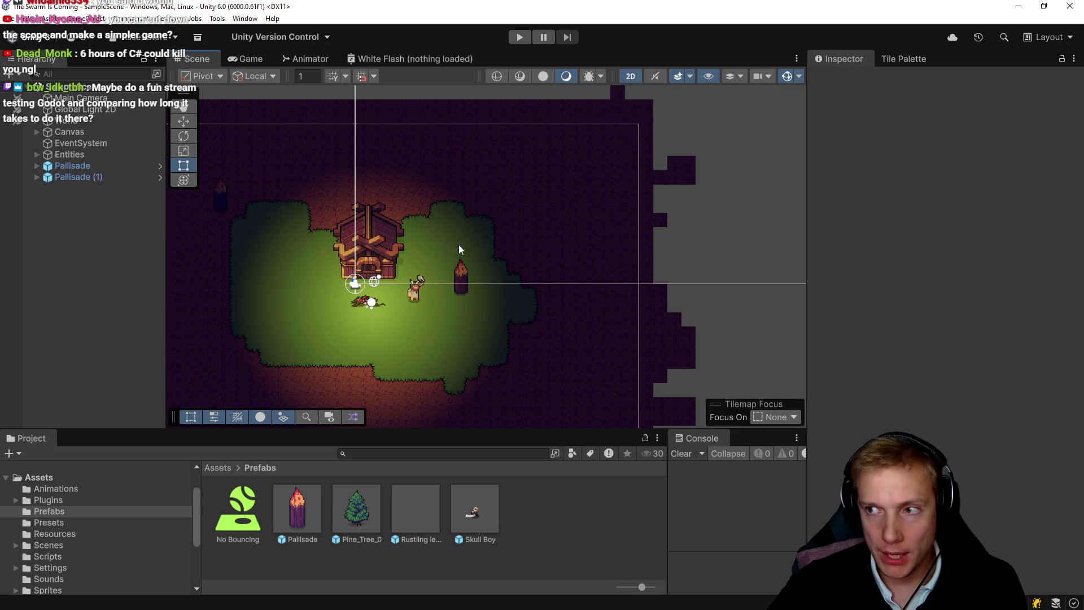
{"action": "left_click_drag", "start_coordinate": [434, 306], "coordinate": [480, 294]}
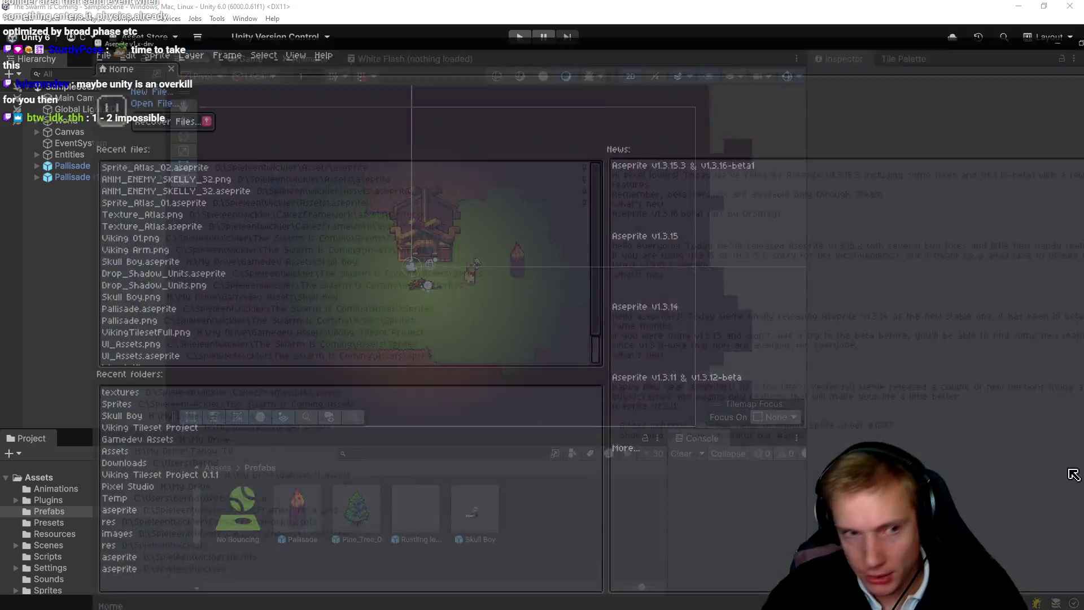
Step: Create a new 32×90 px sprite
{"action": "key", "text": "ctrl+n"}
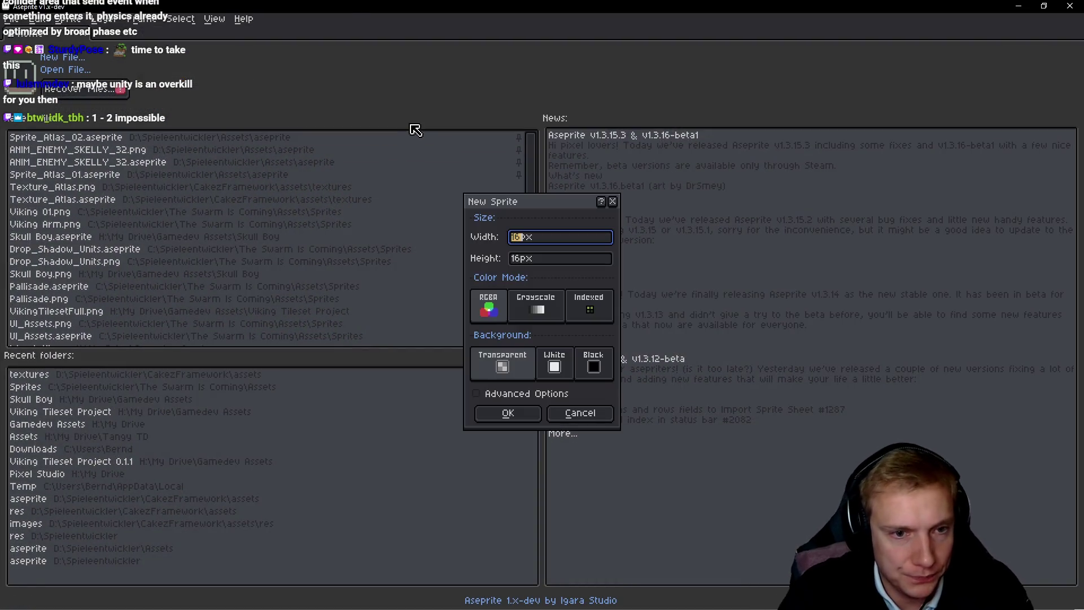
{"action": "type", "text": "32"}
{"action": "key", "text": "Tab"}
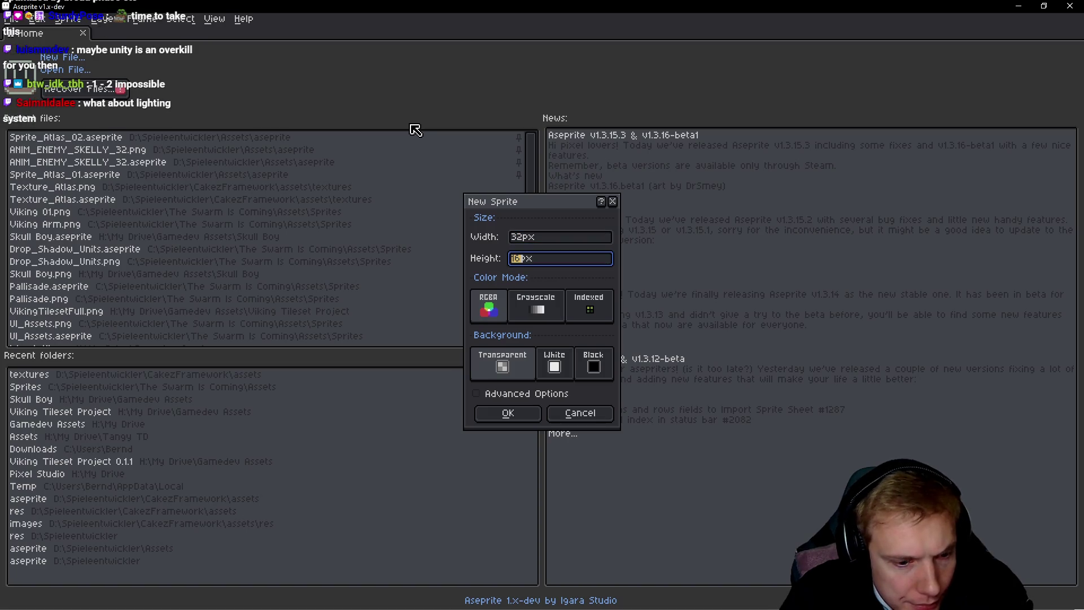
{"action": "type", "text": "90"}
{"action": "key", "text": "Return"}
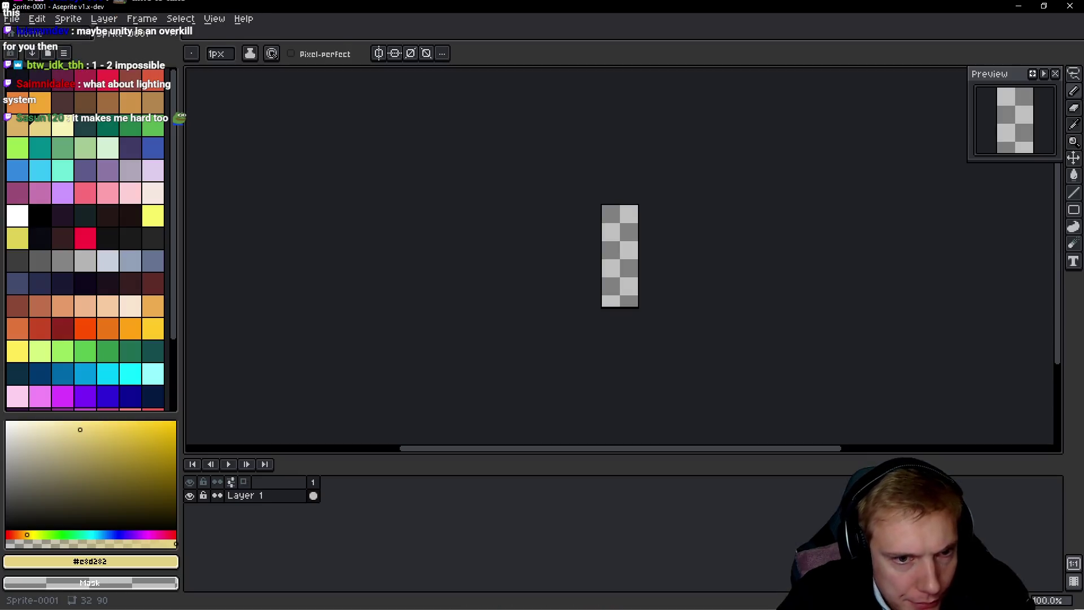
Step: Sketch the dark-brown tower silhouette: a tall stroke, legs, two arms and a filled torso gap
{"action": "scroll", "coordinate": [660, 261], "scroll_direction": "up", "scroll_amount": 2}
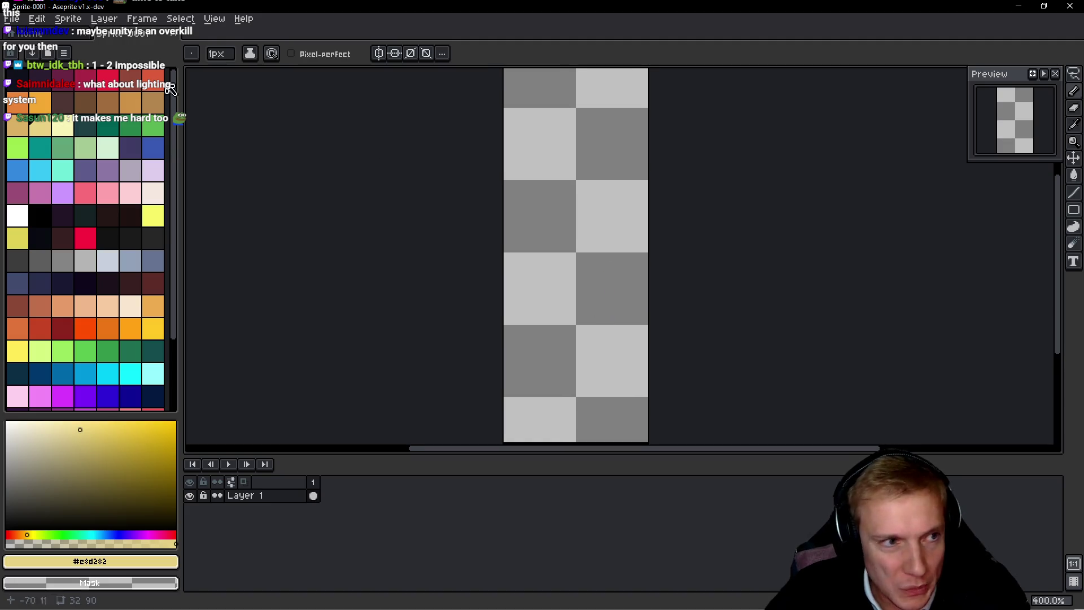
{"action": "left_click", "coordinate": [63, 102]}
{"action": "left_click_drag", "start_coordinate": [622, 360], "coordinate": [608, 334]}
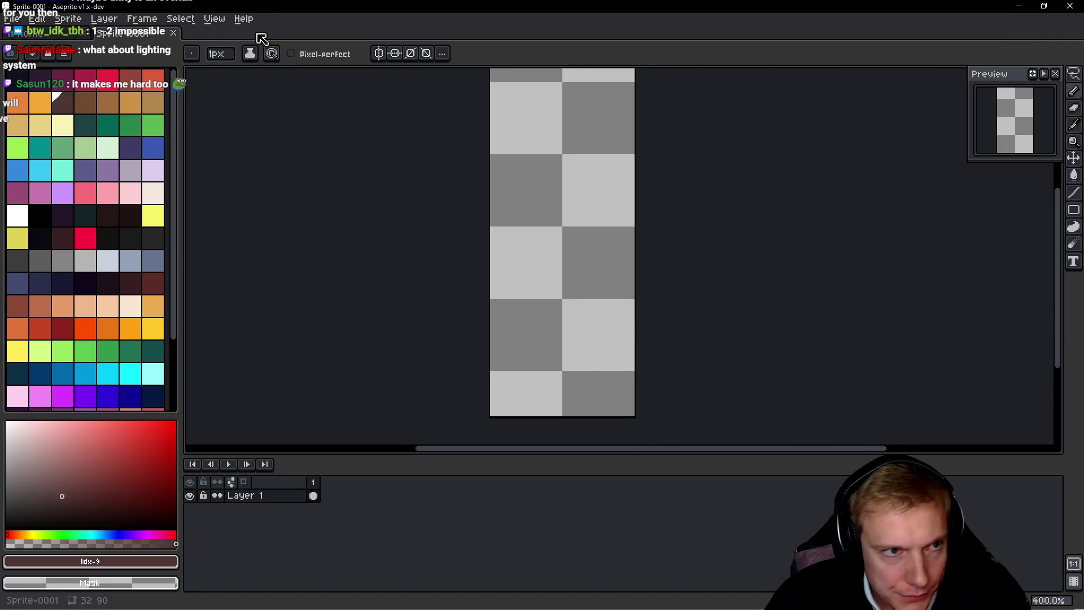
{"action": "left_click_drag", "start_coordinate": [217, 54], "coordinate": [230, 52]}
{"action": "mouse_move", "coordinate": [602, 385]}
{"action": "left_mouse_down"}
{"action": "mouse_move", "coordinate": [555, 227]}
{"action": "mouse_move", "coordinate": [573, 188]}
{"action": "mouse_move", "coordinate": [571, 141]}
{"action": "mouse_move", "coordinate": [530, 175]}
{"action": "mouse_move", "coordinate": [592, 169]}
{"action": "mouse_move", "coordinate": [575, 156]}
{"action": "mouse_move", "coordinate": [587, 172]}
{"action": "left_mouse_up"}
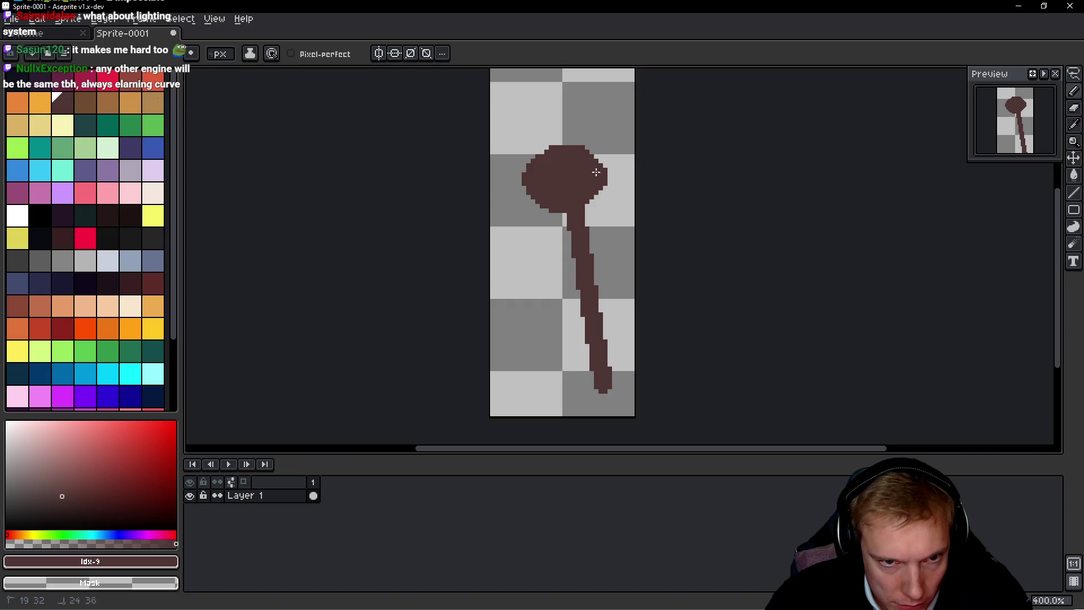
{"action": "mouse_move", "coordinate": [565, 209]}
{"action": "left_mouse_down"}
{"action": "mouse_move", "coordinate": [544, 375]}
{"action": "mouse_move", "coordinate": [572, 402]}
{"action": "left_mouse_up"}
{"action": "mouse_move", "coordinate": [556, 217]}
{"action": "left_mouse_down"}
{"action": "mouse_move", "coordinate": [516, 389]}
{"action": "mouse_move", "coordinate": [536, 364]}
{"action": "left_mouse_up"}
{"action": "scroll", "coordinate": [535, 364], "scroll_direction": "down", "scroll_amount": 1}
{"action": "scroll", "coordinate": [566, 249], "scroll_direction": "up", "scroll_amount": 1}
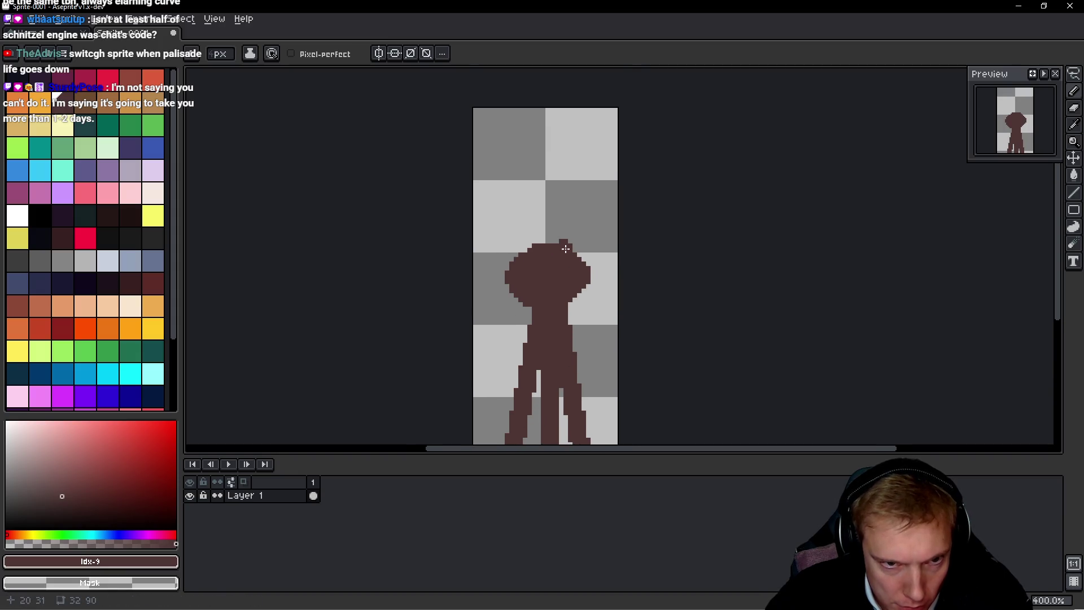
{"action": "left_click_drag", "start_coordinate": [587, 272], "coordinate": [585, 191]}
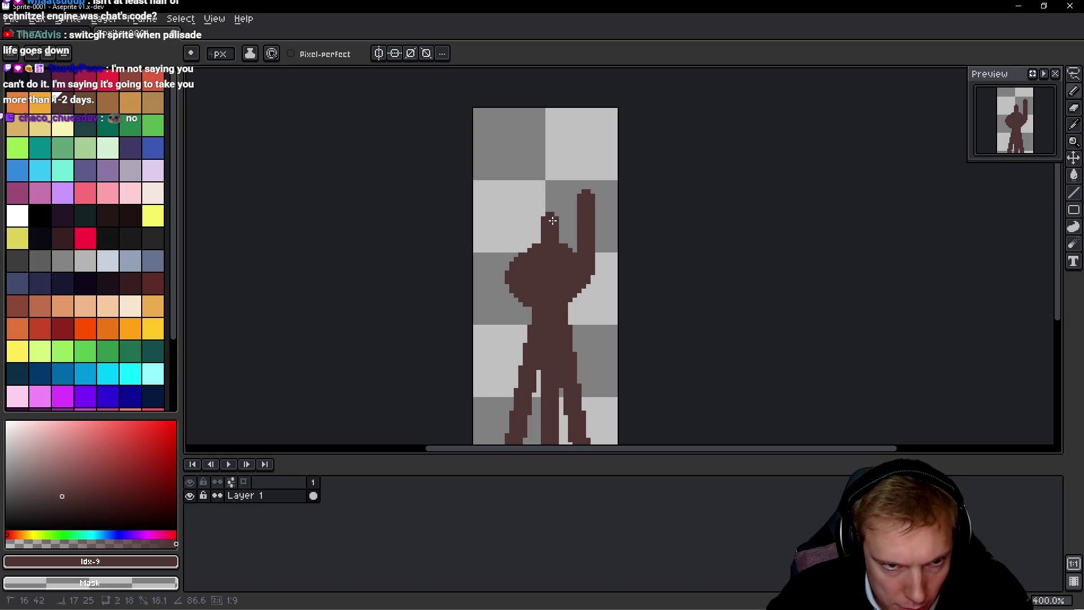
{"action": "mouse_move", "coordinate": [550, 237]}
{"action": "left_mouse_down"}
{"action": "mouse_move", "coordinate": [517, 209]}
{"action": "mouse_move", "coordinate": [509, 182]}
{"action": "mouse_move", "coordinate": [576, 196]}
{"action": "mouse_move", "coordinate": [527, 193]}
{"action": "mouse_move", "coordinate": [515, 181]}
{"action": "mouse_move", "coordinate": [542, 139]}
{"action": "left_mouse_up"}
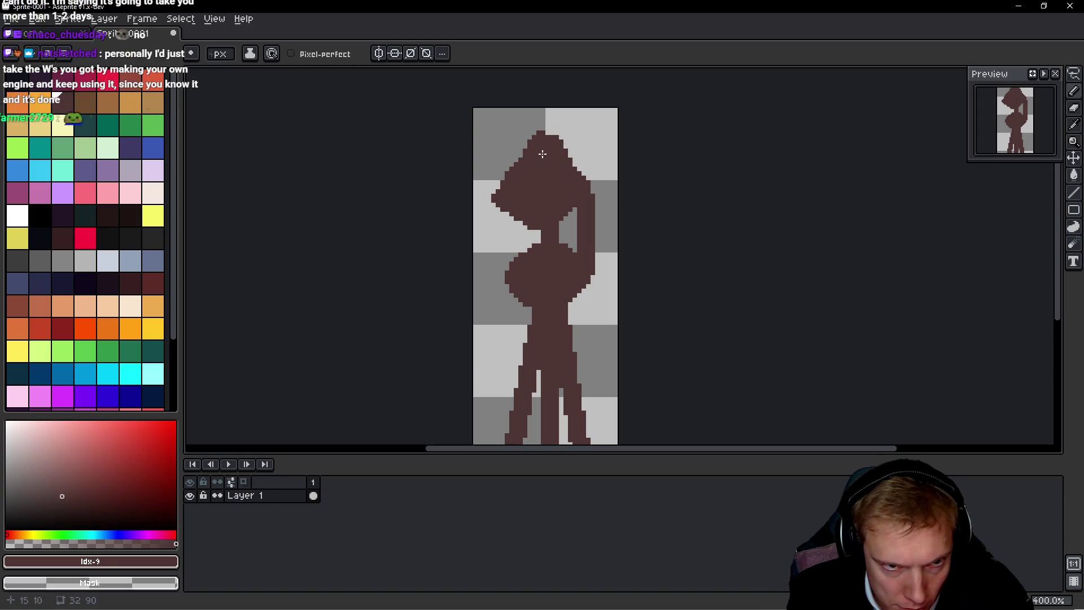
{"action": "mouse_move", "coordinate": [512, 213]}
{"action": "left_mouse_down"}
{"action": "mouse_move", "coordinate": [517, 266]}
{"action": "mouse_move", "coordinate": [500, 217]}
{"action": "mouse_move", "coordinate": [506, 263]}
{"action": "left_mouse_up"}
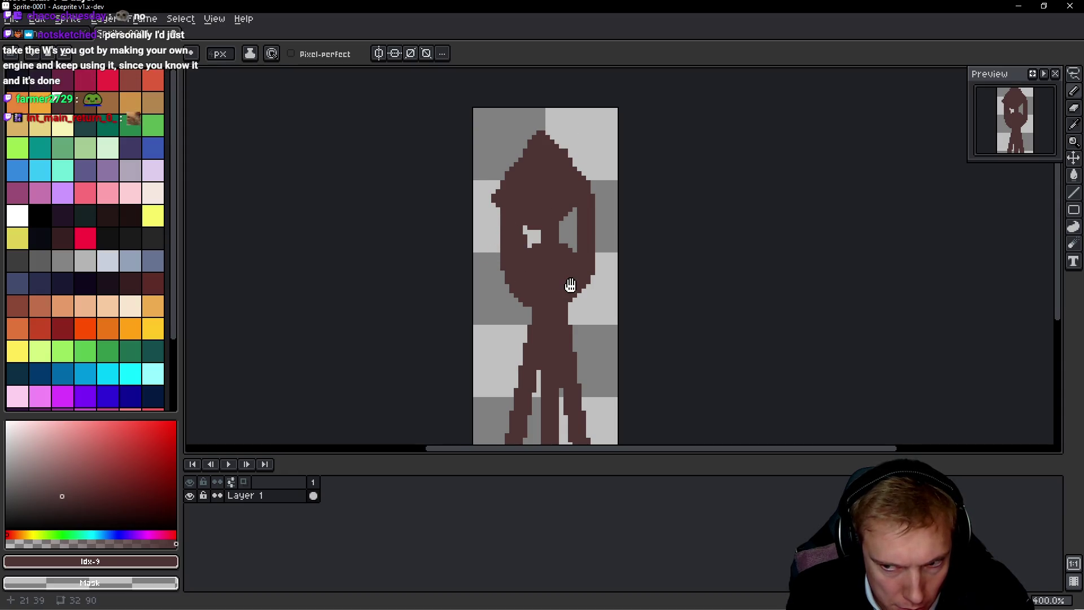
{"action": "scroll", "coordinate": [571, 282], "scroll_direction": "down", "scroll_amount": 2}
{"action": "scroll", "coordinate": [575, 279], "scroll_direction": "up", "scroll_amount": 2}
{"action": "scroll", "coordinate": [573, 280], "scroll_direction": "down", "scroll_amount": 2}
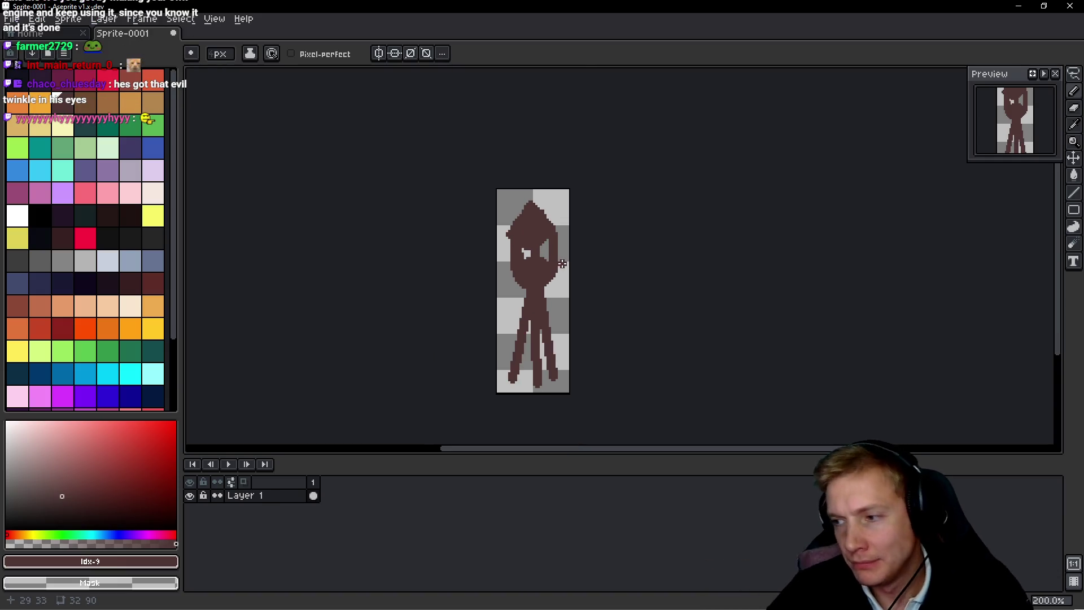
{"action": "scroll", "coordinate": [576, 249], "scroll_direction": "up", "scroll_amount": 4}
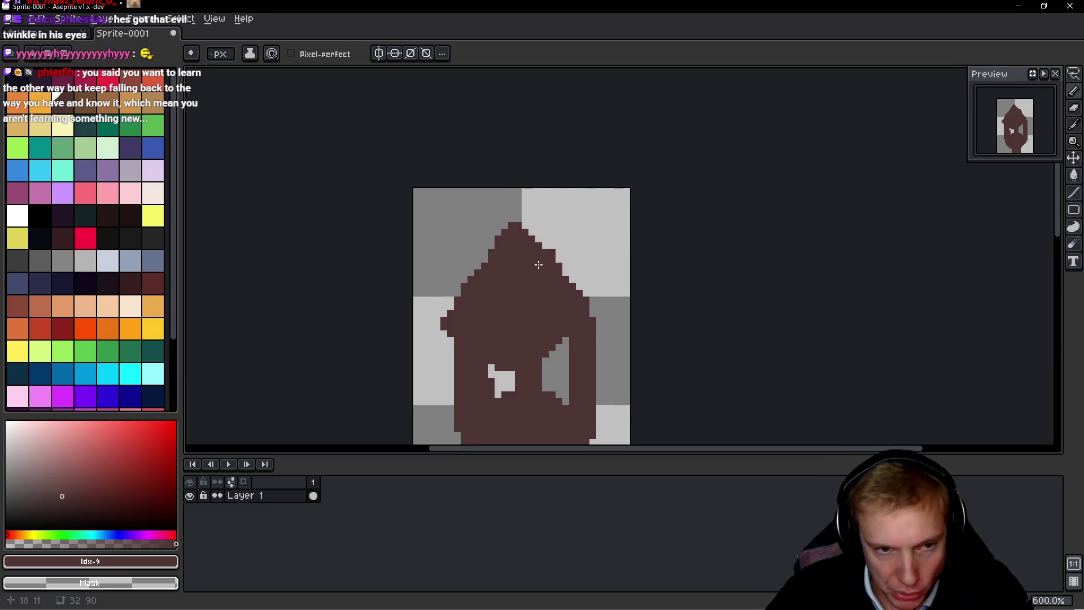
{"action": "scroll", "coordinate": [542, 259], "scroll_direction": "down", "scroll_amount": 3}
{"action": "scroll", "coordinate": [576, 238], "scroll_direction": "up", "scroll_amount": 3}
{"action": "left_click", "coordinate": [575, 226]}
{"action": "scroll", "coordinate": [579, 229], "scroll_direction": "down", "scroll_amount": 2}
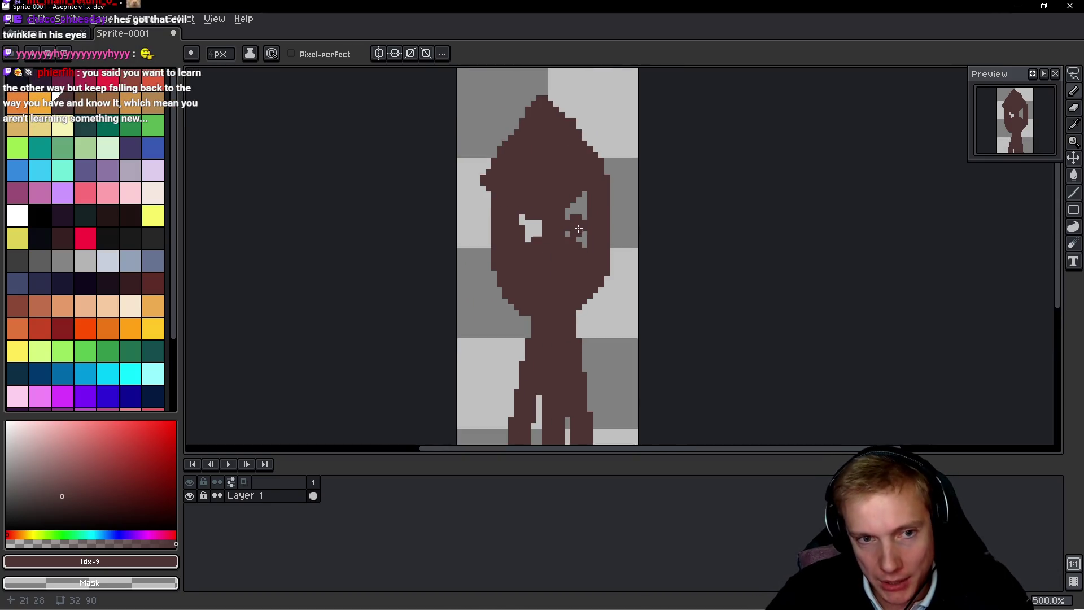
{"action": "key", "text": "ctrl+z"}
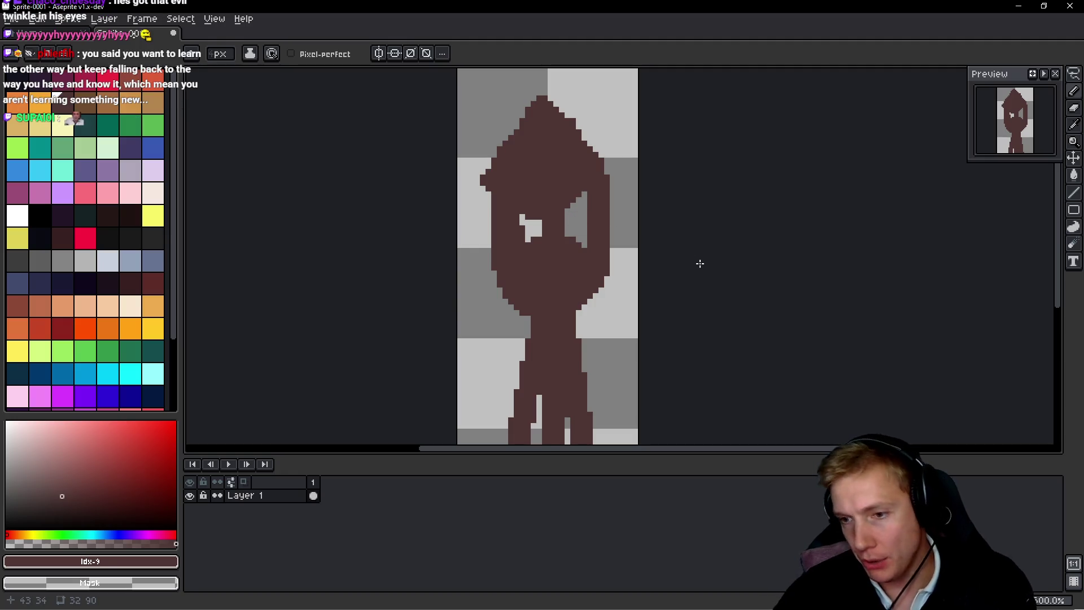
{"action": "scroll", "coordinate": [708, 269], "scroll_direction": "down", "scroll_amount": 2}
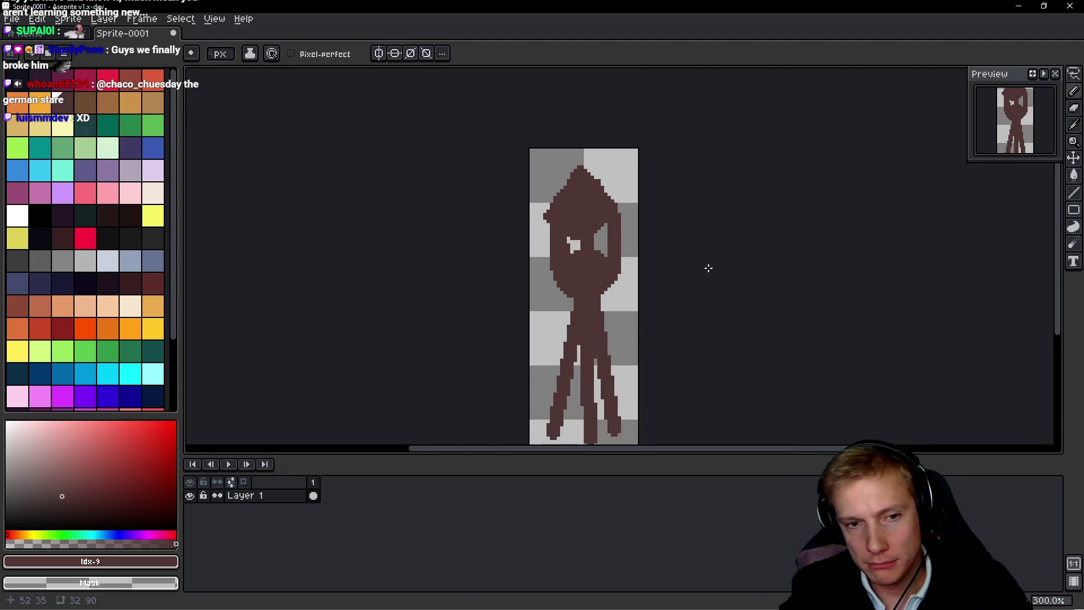
{"action": "scroll", "coordinate": [622, 283], "scroll_direction": "down", "scroll_amount": 1}
{"action": "scroll", "coordinate": [621, 293], "scroll_direction": "up", "scroll_amount": 2}
{"action": "mouse_move", "coordinate": [542, 368]}
{"action": "left_mouse_down"}
{"action": "mouse_move", "coordinate": [531, 171]}
{"action": "mouse_move", "coordinate": [532, 232]}
{"action": "left_mouse_up"}
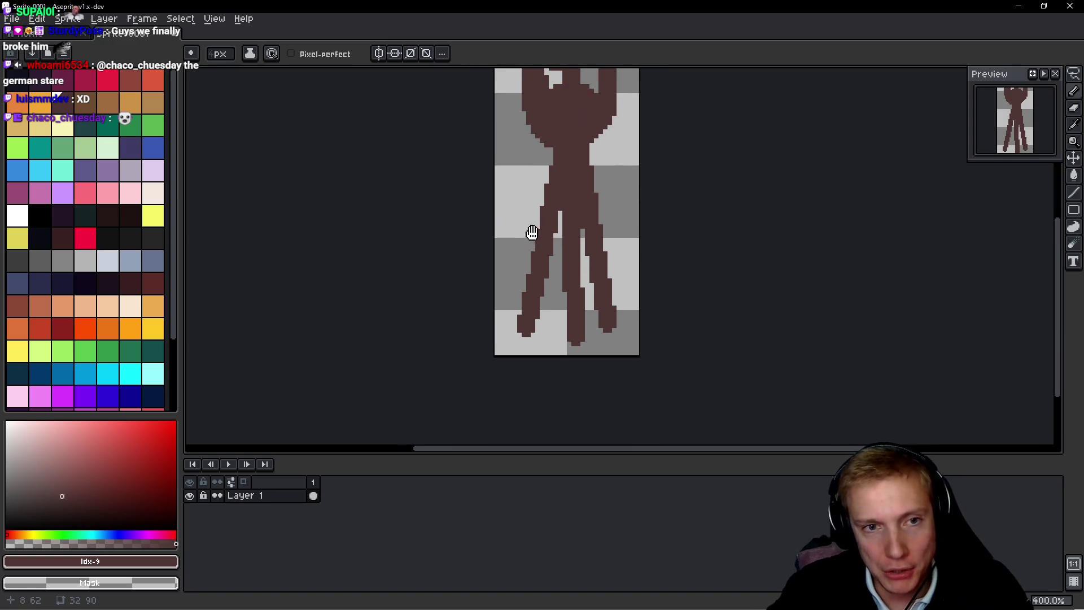
{"action": "left_click_drag", "start_coordinate": [493, 109], "coordinate": [476, 227]}
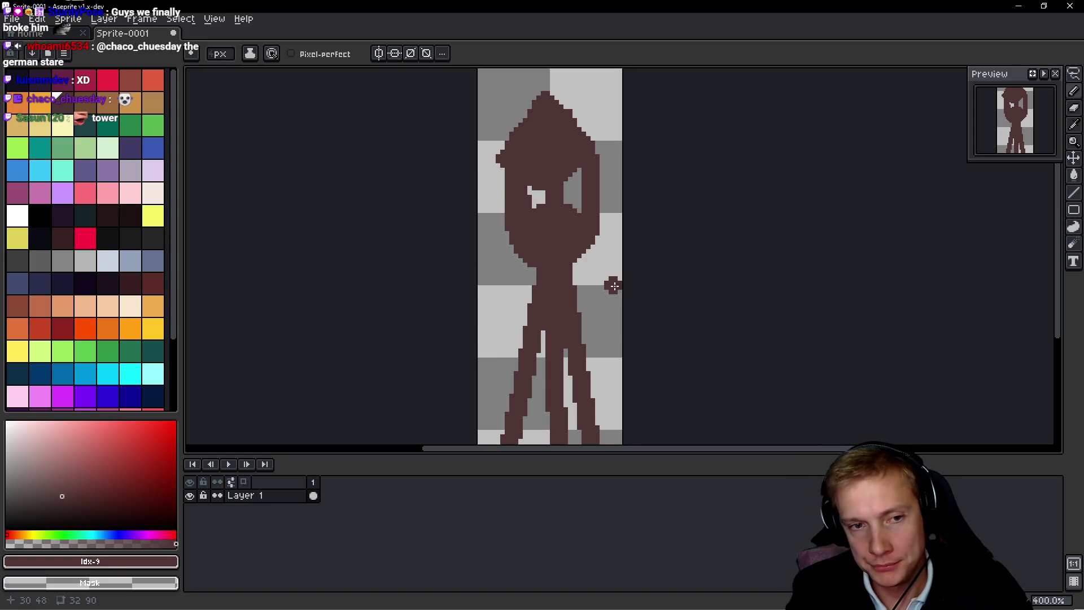
{"action": "scroll", "coordinate": [589, 266], "scroll_direction": "up", "scroll_amount": 1}
{"action": "scroll", "coordinate": [557, 248], "scroll_direction": "up", "scroll_amount": 1}
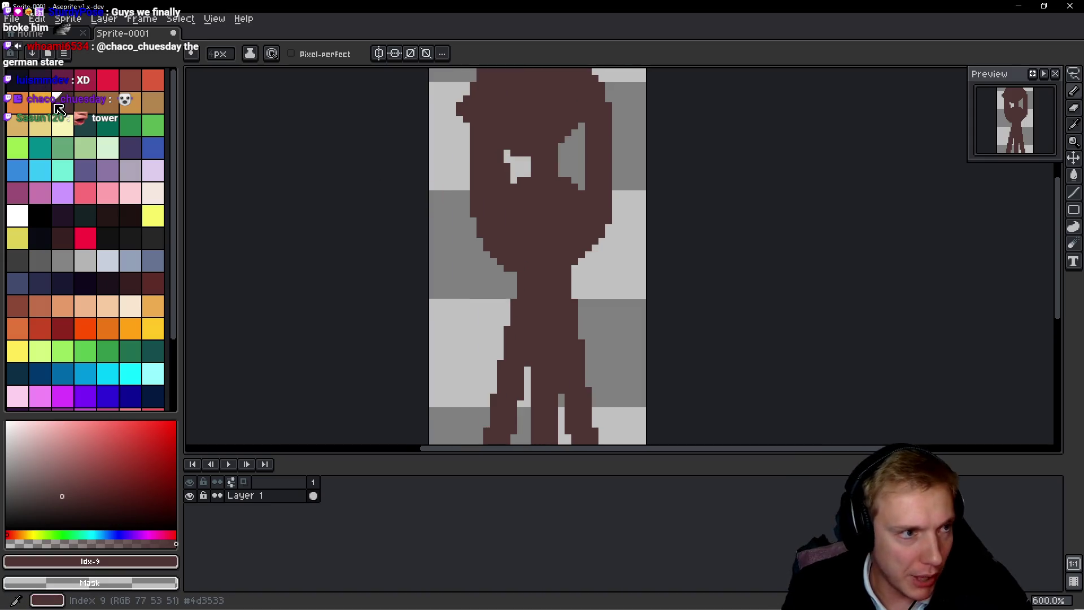
{"action": "left_click", "coordinate": [62, 82]}
Step: Shade the lantern top with very dark purple, filling the gaps inside the dark shape
{"action": "left_click", "coordinate": [46, 85]}
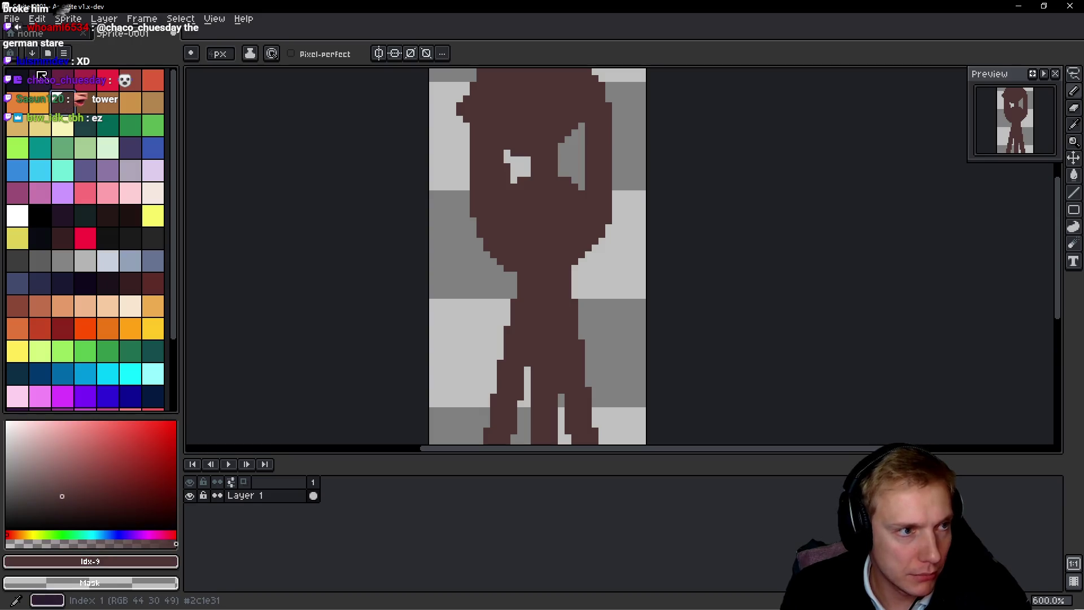
{"action": "key", "text": "shift+g"}
{"action": "scroll", "coordinate": [519, 210], "scroll_direction": "up", "scroll_amount": 1}
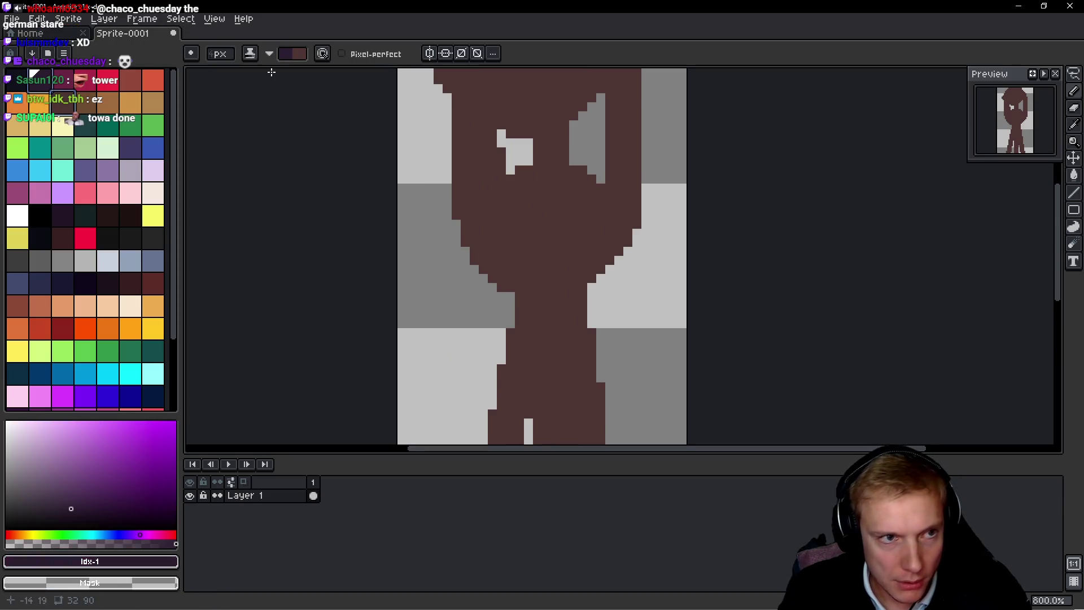
{"action": "scroll", "coordinate": [524, 247], "scroll_direction": "up", "scroll_amount": 2}
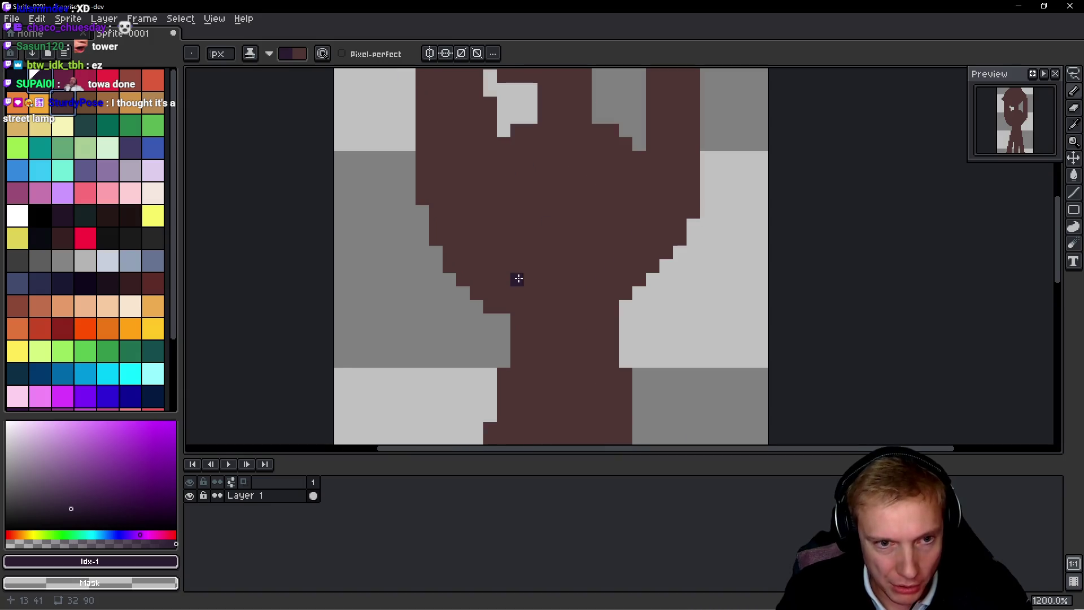
{"action": "mouse_move", "coordinate": [529, 217]}
{"action": "left_mouse_down"}
{"action": "mouse_move", "coordinate": [529, 284]}
{"action": "mouse_move", "coordinate": [529, 198]}
{"action": "left_mouse_up"}
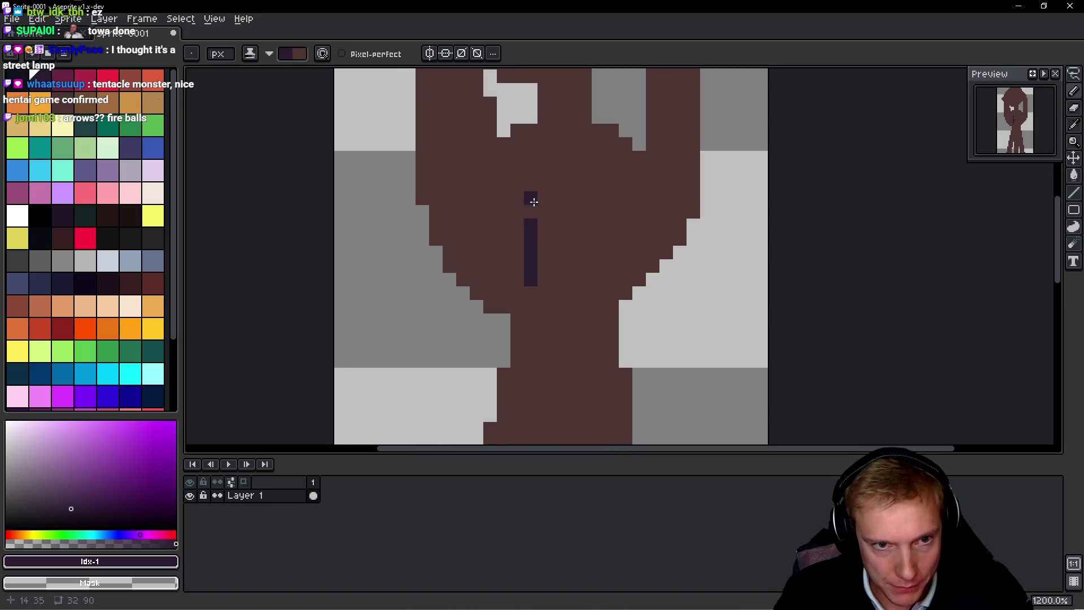
{"action": "mouse_move", "coordinate": [529, 158]}
{"action": "left_mouse_down"}
{"action": "mouse_move", "coordinate": [515, 174]}
{"action": "mouse_move", "coordinate": [513, 138]}
{"action": "mouse_move", "coordinate": [457, 189]}
{"action": "mouse_move", "coordinate": [505, 263]}
{"action": "mouse_move", "coordinate": [489, 214]}
{"action": "mouse_move", "coordinate": [522, 195]}
{"action": "mouse_move", "coordinate": [491, 198]}
{"action": "mouse_move", "coordinate": [474, 184]}
{"action": "left_mouse_up"}
{"action": "key", "text": "ctrl+z"}
{"action": "mouse_move", "coordinate": [580, 268]}
{"action": "left_mouse_down"}
{"action": "mouse_move", "coordinate": [643, 204]}
{"action": "mouse_move", "coordinate": [634, 157]}
{"action": "mouse_move", "coordinate": [597, 126]}
{"action": "mouse_move", "coordinate": [604, 232]}
{"action": "left_mouse_up"}
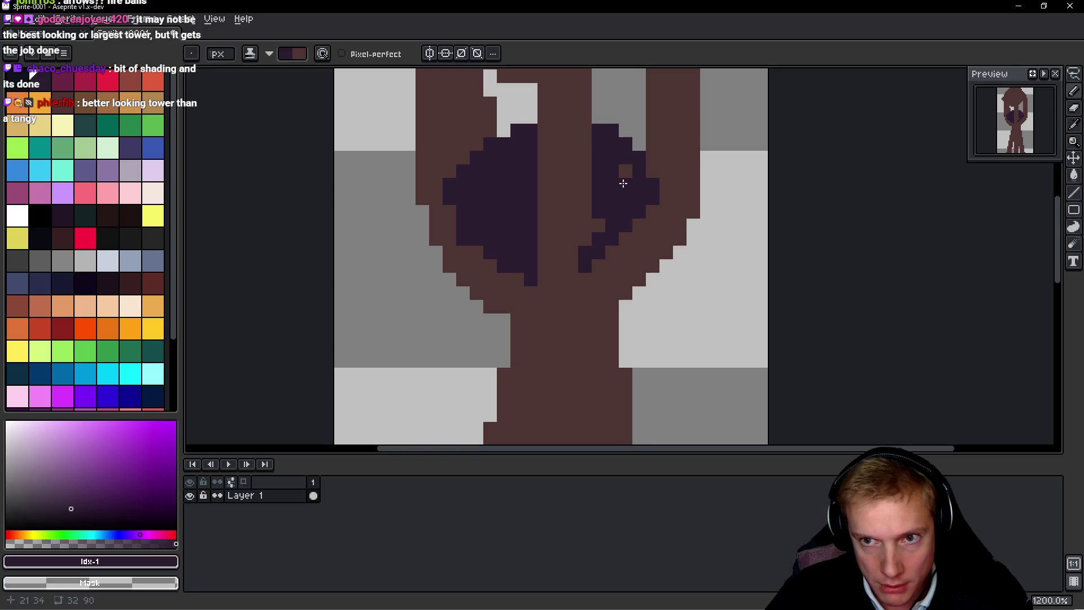
{"action": "left_click_drag", "start_coordinate": [622, 182], "coordinate": [641, 174]}
{"action": "left_click", "coordinate": [650, 171]}
{"action": "left_click", "coordinate": [598, 225]}
{"action": "left_click_drag", "start_coordinate": [594, 251], "coordinate": [659, 204]}
{"action": "right_click", "coordinate": [587, 259]}
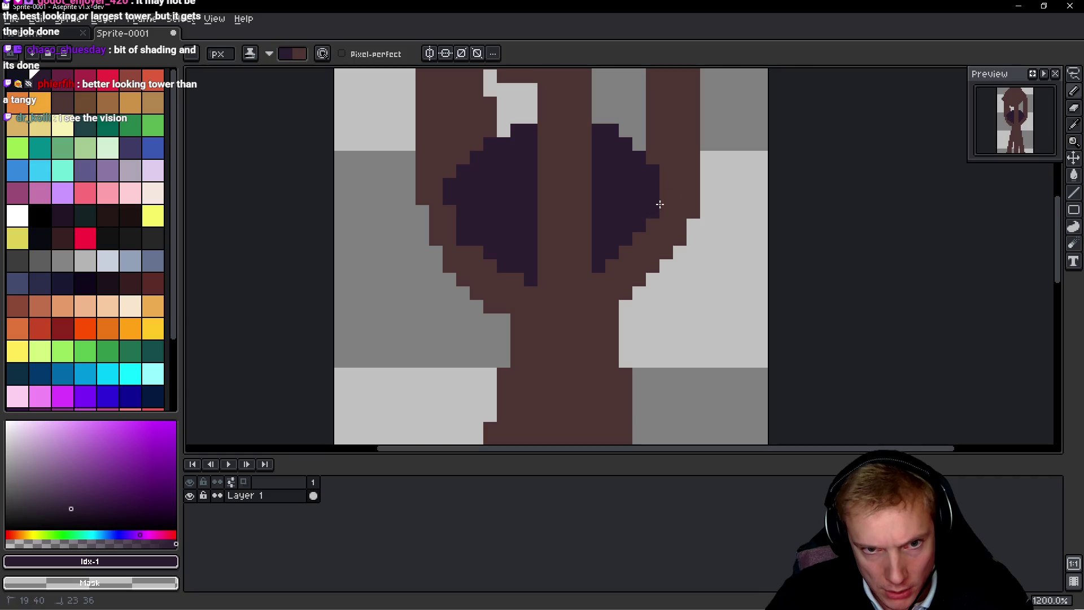
Step: Add dark brown shading beside the eye opening, under the head, and down the body and legs
{"action": "scroll", "coordinate": [660, 193], "scroll_direction": "down", "scroll_amount": 8}
{"action": "scroll", "coordinate": [745, 222], "scroll_direction": "up", "scroll_amount": 1}
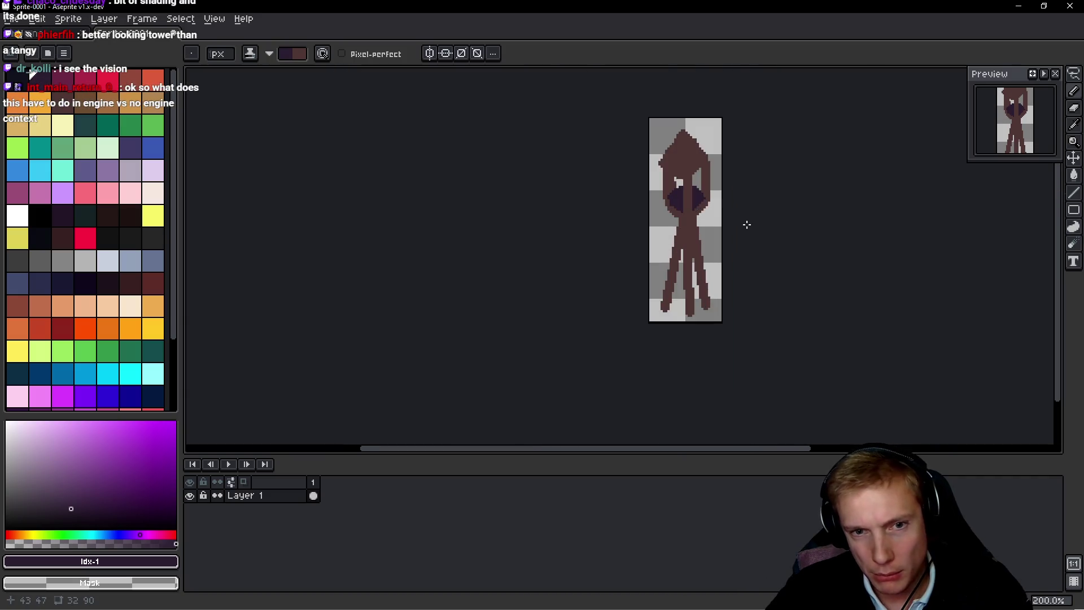
{"action": "scroll", "coordinate": [683, 195], "scroll_direction": "up", "scroll_amount": 1}
{"action": "scroll", "coordinate": [683, 195], "scroll_direction": "down", "scroll_amount": 1}
{"action": "scroll", "coordinate": [678, 187], "scroll_direction": "up", "scroll_amount": 3}
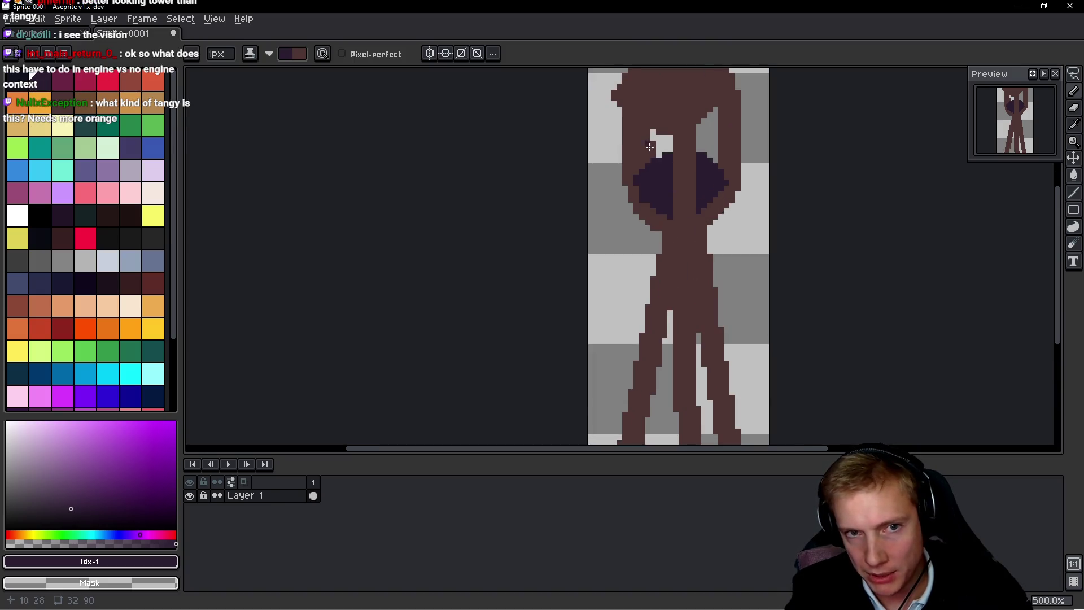
{"action": "scroll", "coordinate": [650, 146], "scroll_direction": "up", "scroll_amount": 1}
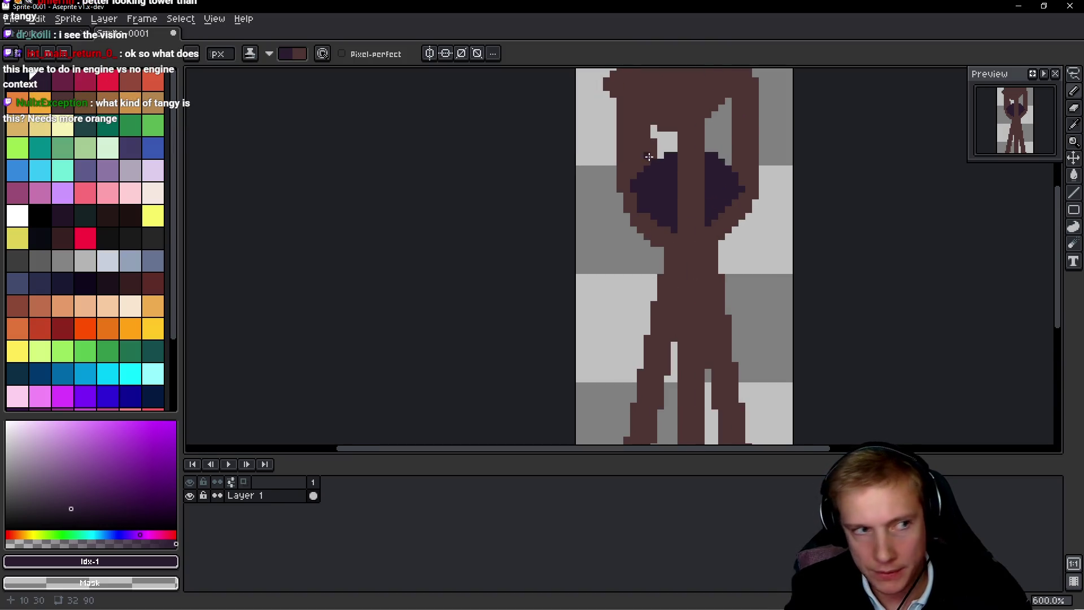
{"action": "left_click", "coordinate": [132, 284]}
{"action": "scroll", "coordinate": [626, 134], "scroll_direction": "up", "scroll_amount": 4}
{"action": "mouse_move", "coordinate": [641, 122]}
{"action": "left_mouse_down"}
{"action": "mouse_move", "coordinate": [643, 175]}
{"action": "mouse_move", "coordinate": [636, 113]}
{"action": "mouse_move", "coordinate": [626, 164]}
{"action": "left_mouse_up"}
{"action": "scroll", "coordinate": [640, 160], "scroll_direction": "down", "scroll_amount": 2}
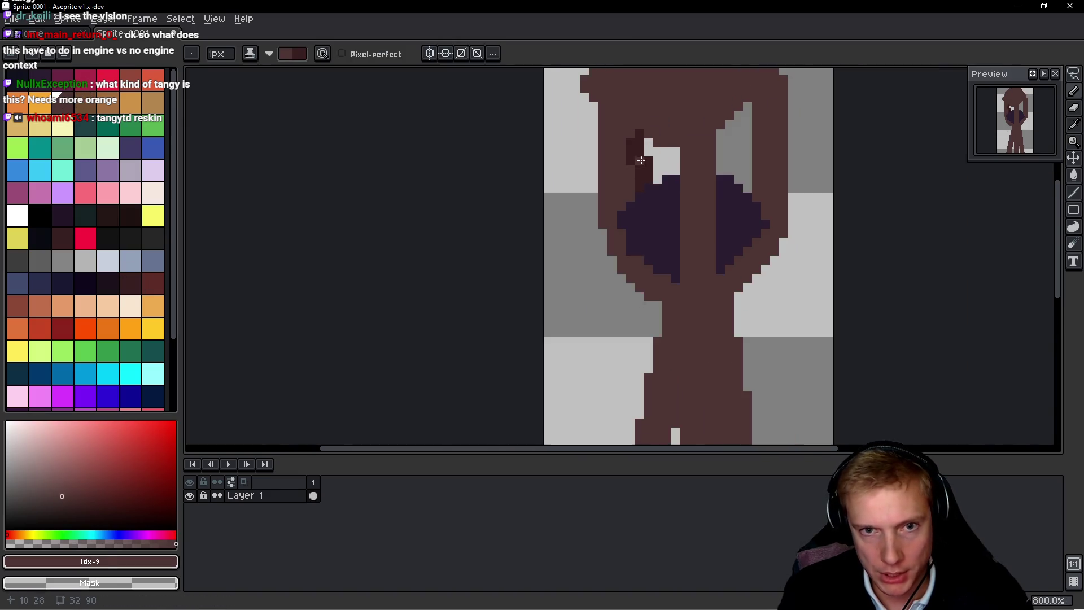
{"action": "mouse_move", "coordinate": [658, 307]}
{"action": "left_mouse_down"}
{"action": "mouse_move", "coordinate": [674, 319]}
{"action": "mouse_move", "coordinate": [728, 305]}
{"action": "mouse_move", "coordinate": [678, 325]}
{"action": "left_mouse_up"}
{"action": "scroll", "coordinate": [661, 346], "scroll_direction": "down", "scroll_amount": 3}
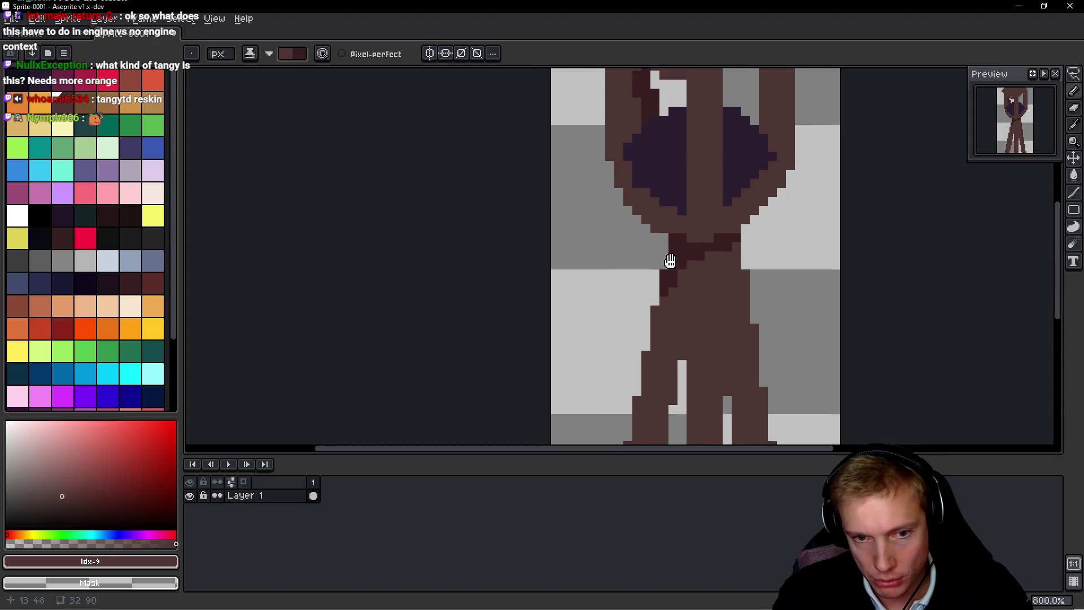
{"action": "left_click_drag", "start_coordinate": [685, 254], "coordinate": [654, 376]}
{"action": "mouse_move", "coordinate": [704, 336]}
{"action": "left_mouse_down"}
{"action": "mouse_move", "coordinate": [718, 324]}
{"action": "mouse_move", "coordinate": [716, 273]}
{"action": "mouse_move", "coordinate": [721, 315]}
{"action": "left_mouse_up"}
{"action": "scroll", "coordinate": [728, 314], "scroll_direction": "down", "scroll_amount": 6}
{"action": "scroll", "coordinate": [733, 312], "scroll_direction": "up", "scroll_amount": 3}
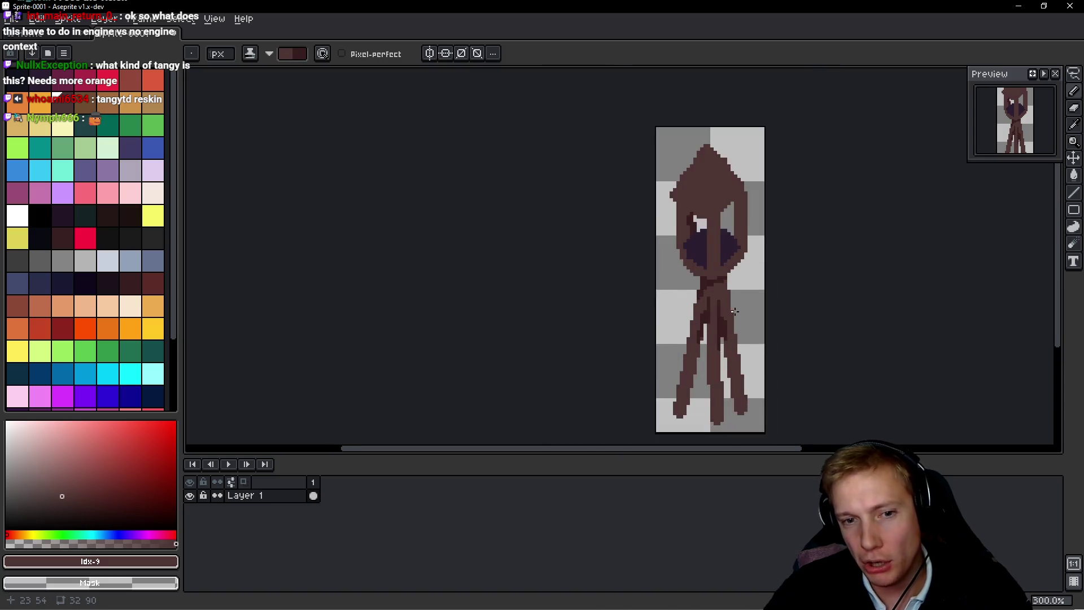
{"action": "scroll", "coordinate": [713, 232], "scroll_direction": "down", "scroll_amount": 3}
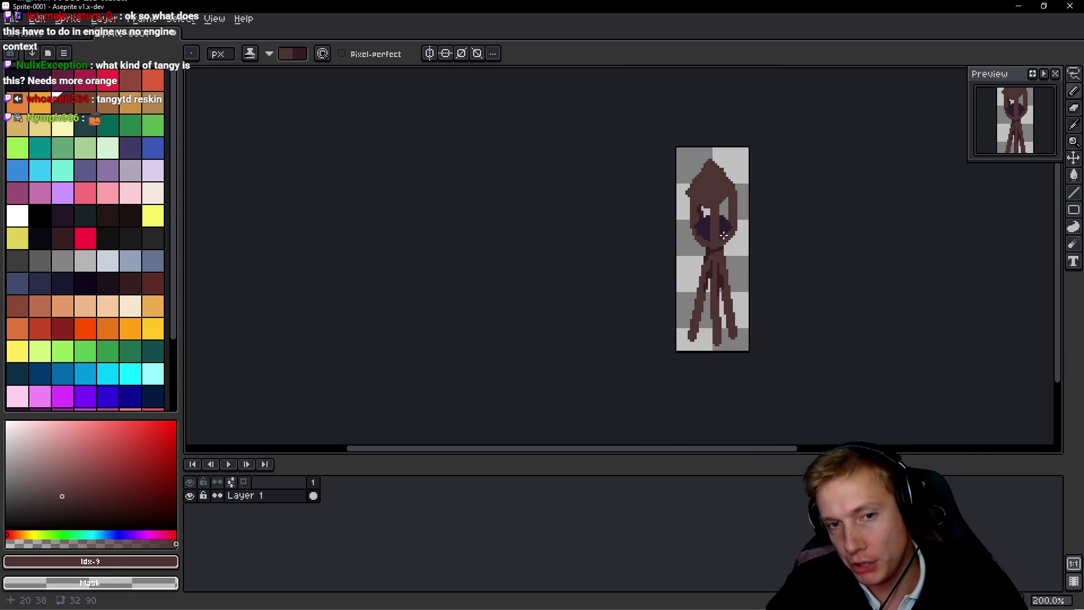
{"action": "scroll", "coordinate": [722, 239], "scroll_direction": "up", "scroll_amount": 2}
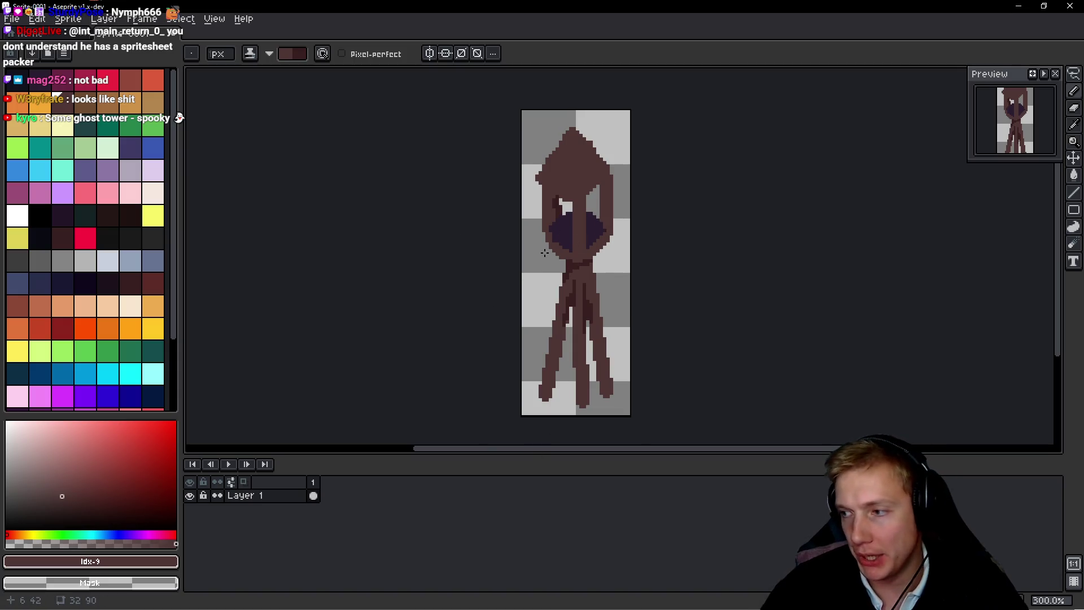
{"action": "scroll", "coordinate": [511, 198], "scroll_direction": "up", "scroll_amount": 3}
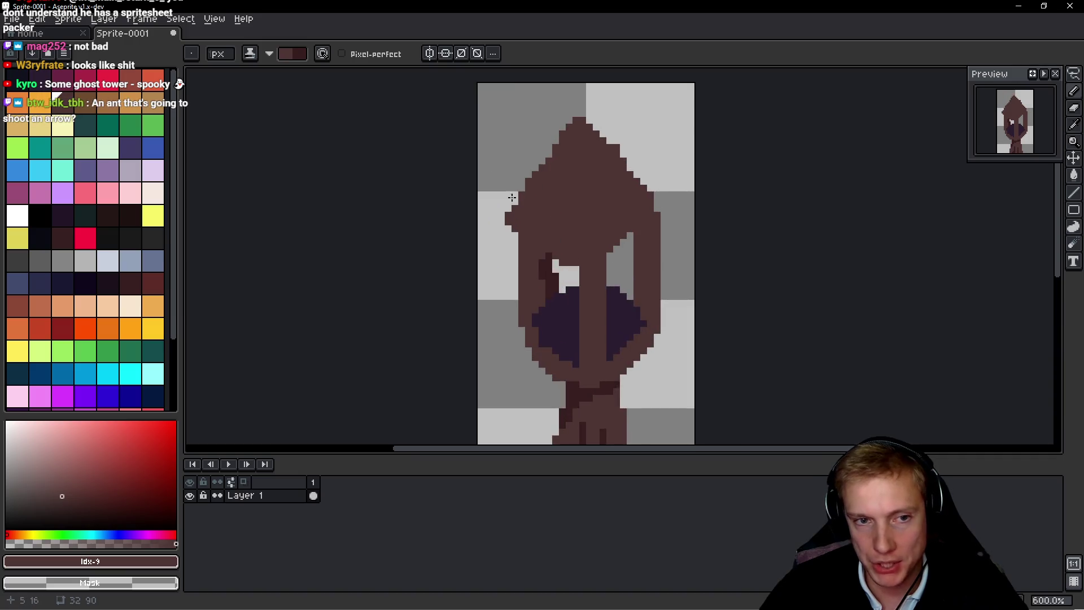
{"action": "scroll", "coordinate": [511, 197], "scroll_direction": "up", "scroll_amount": 4}
{"action": "mouse_move", "coordinate": [537, 272]}
{"action": "left_mouse_down"}
{"action": "mouse_move", "coordinate": [612, 339]}
{"action": "mouse_move", "coordinate": [598, 316]}
{"action": "mouse_move", "coordinate": [587, 107]}
{"action": "mouse_move", "coordinate": [527, 174]}
{"action": "mouse_move", "coordinate": [581, 85]}
{"action": "mouse_move", "coordinate": [491, 226]}
{"action": "mouse_move", "coordinate": [530, 309]}
{"action": "mouse_move", "coordinate": [543, 312]}
{"action": "mouse_move", "coordinate": [573, 174]}
{"action": "mouse_move", "coordinate": [595, 283]}
{"action": "mouse_move", "coordinate": [530, 242]}
{"action": "mouse_move", "coordinate": [524, 219]}
{"action": "mouse_move", "coordinate": [559, 251]}
{"action": "left_mouse_up"}
{"action": "scroll", "coordinate": [558, 251], "scroll_direction": "down", "scroll_amount": 7}
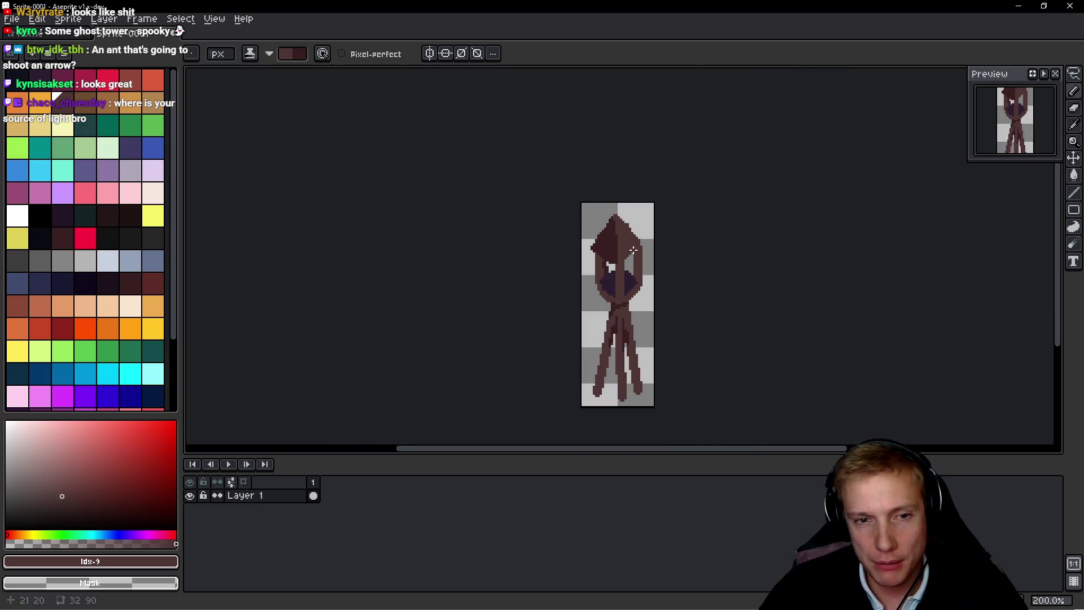
{"action": "scroll", "coordinate": [646, 237], "scroll_direction": "up", "scroll_amount": 5}
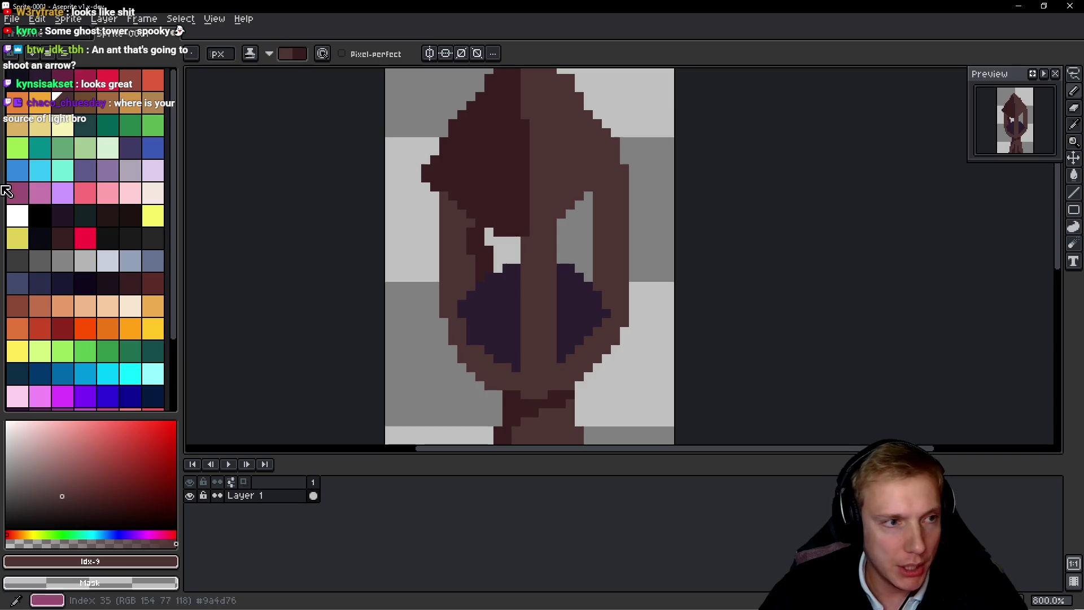
Step: Paint an orange lantern with a white highlight on the face, then start saving the sprite
{"action": "left_click", "coordinate": [40, 103]}
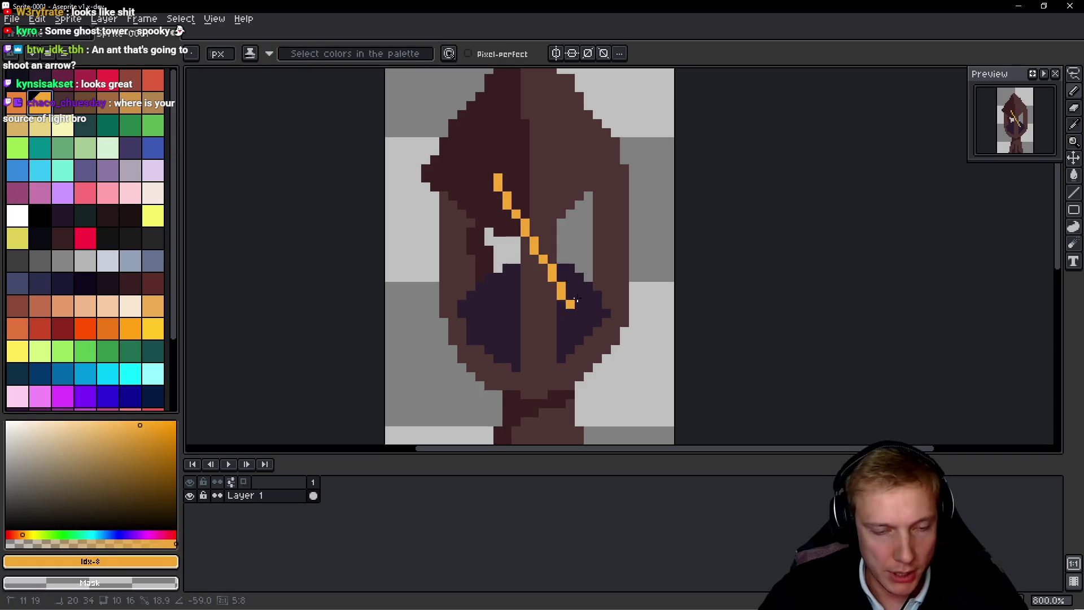
{"action": "mouse_move", "coordinate": [559, 293]}
{"action": "left_mouse_down"}
{"action": "mouse_move", "coordinate": [570, 285]}
{"action": "mouse_move", "coordinate": [551, 276]}
{"action": "left_mouse_up"}
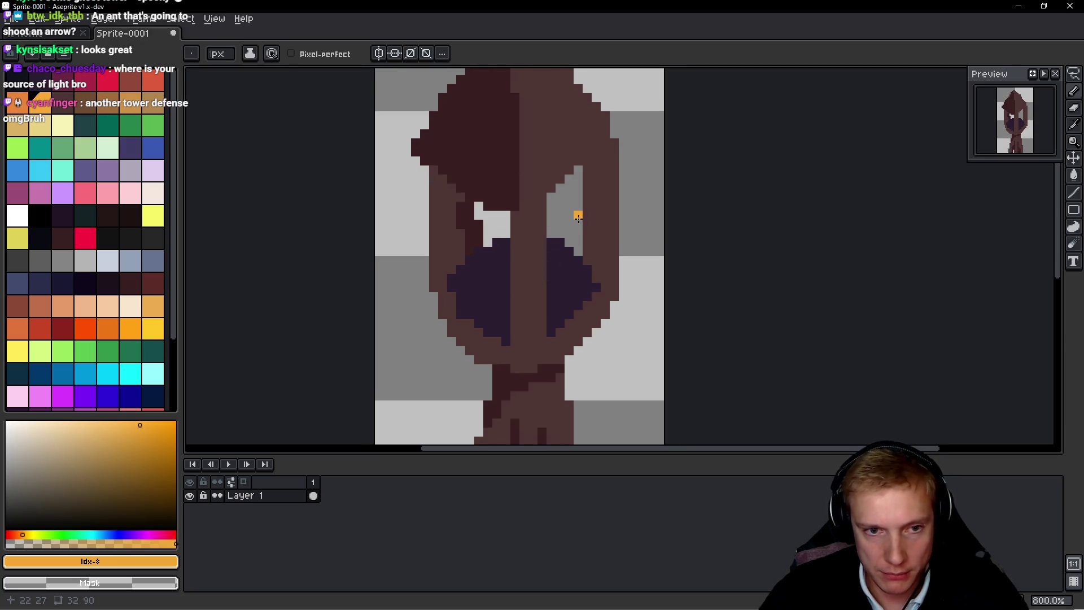
{"action": "scroll", "coordinate": [598, 240], "scroll_direction": "down", "scroll_amount": 2}
{"action": "scroll", "coordinate": [598, 240], "scroll_direction": "up", "scroll_amount": 2}
{"action": "mouse_move", "coordinate": [552, 189]}
{"action": "left_mouse_down"}
{"action": "mouse_move", "coordinate": [557, 271]}
{"action": "mouse_move", "coordinate": [578, 200]}
{"action": "left_mouse_up"}
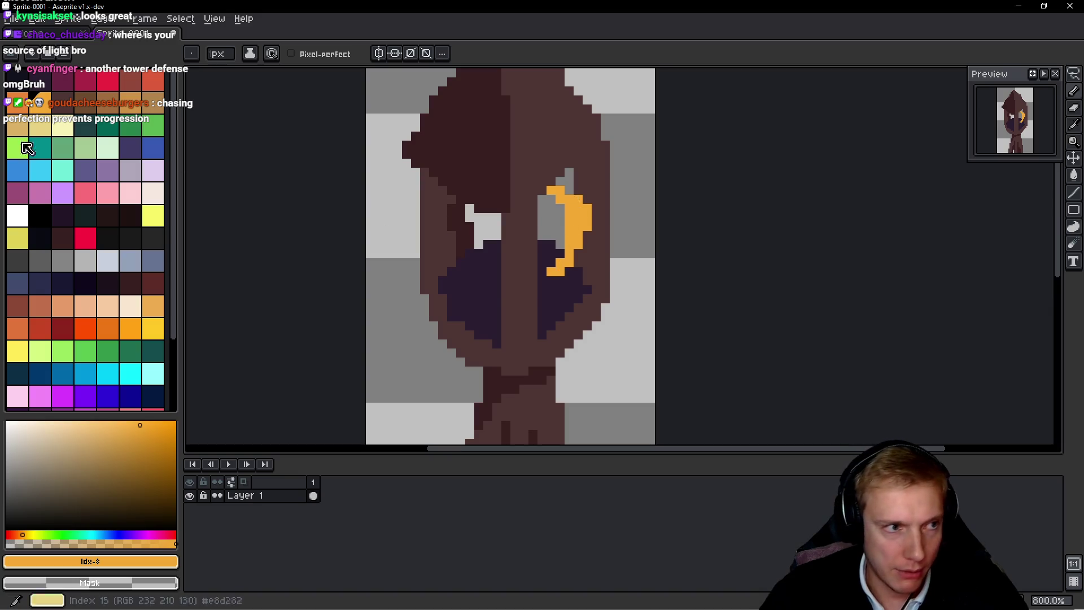
{"action": "left_click", "coordinate": [556, 204], "text": "alt"}
{"action": "left_click_drag", "start_coordinate": [547, 197], "coordinate": [551, 266]}
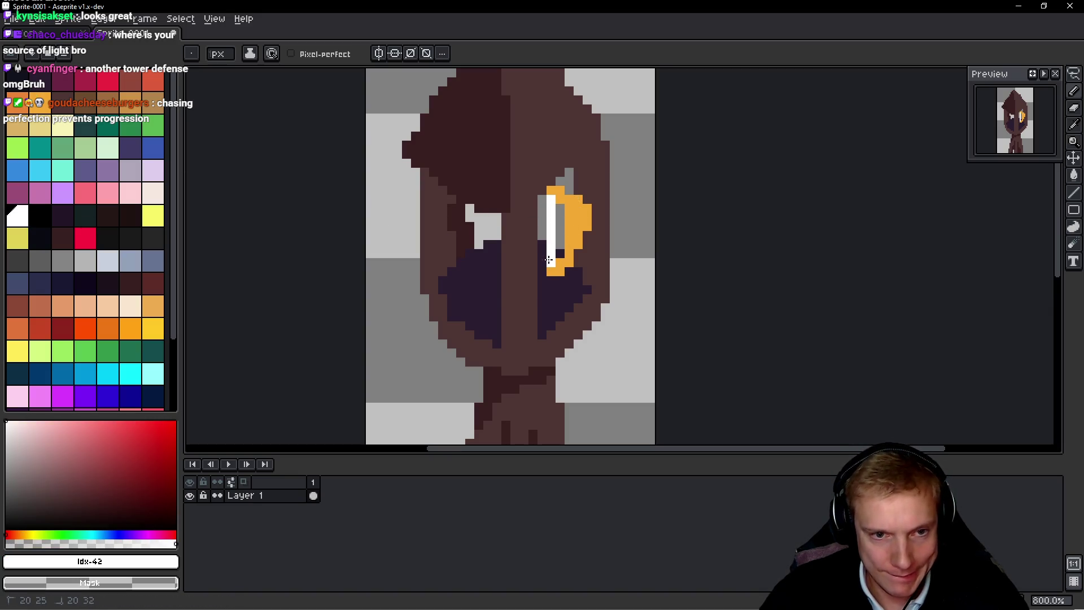
{"action": "scroll", "coordinate": [611, 287], "scroll_direction": "down", "scroll_amount": 6}
{"action": "scroll", "coordinate": [611, 287], "scroll_direction": "up", "scroll_amount": 3}
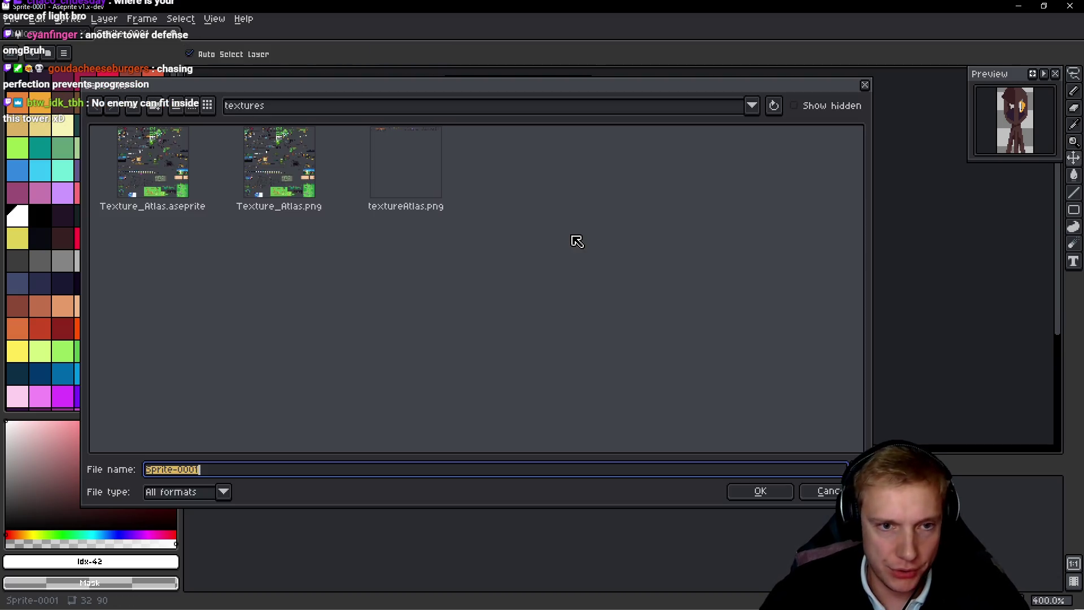
{"action": "key", "text": "ctrl+s"}
{"action": "left_click", "coordinate": [752, 106]}
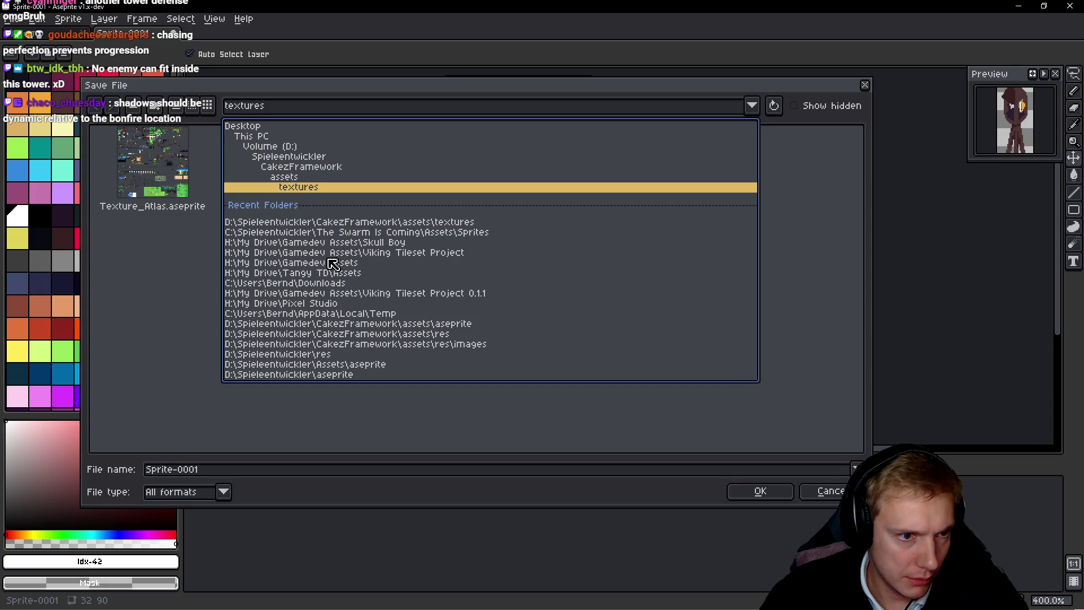
Step: Choose the Gamedev Assets folder, name the file Tower_Sketch, and confirm the save
{"action": "left_click", "coordinate": [310, 261]}
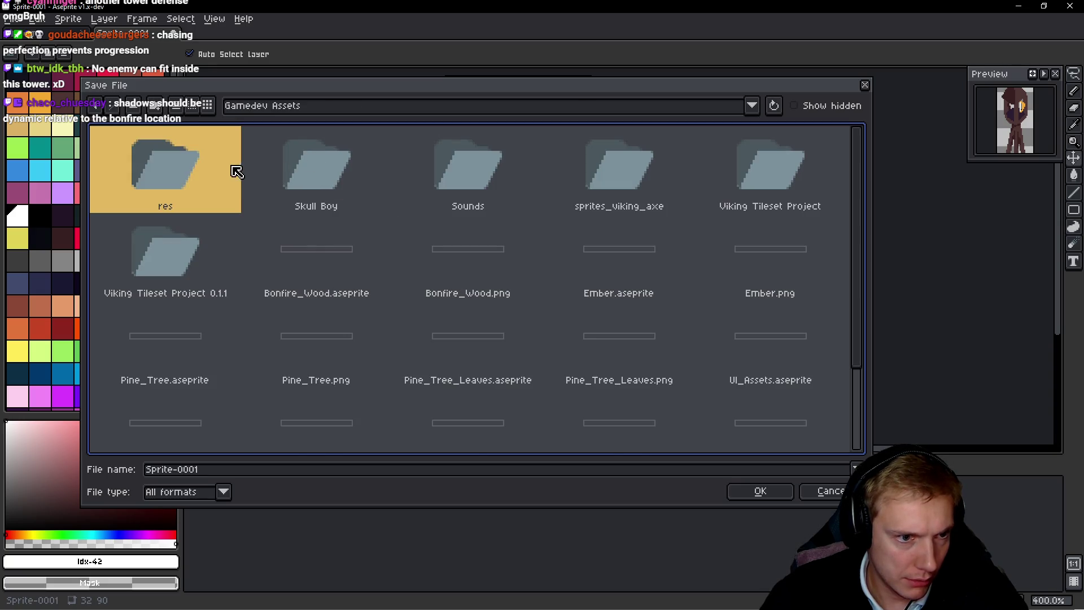
{"action": "left_click", "coordinate": [225, 472]}
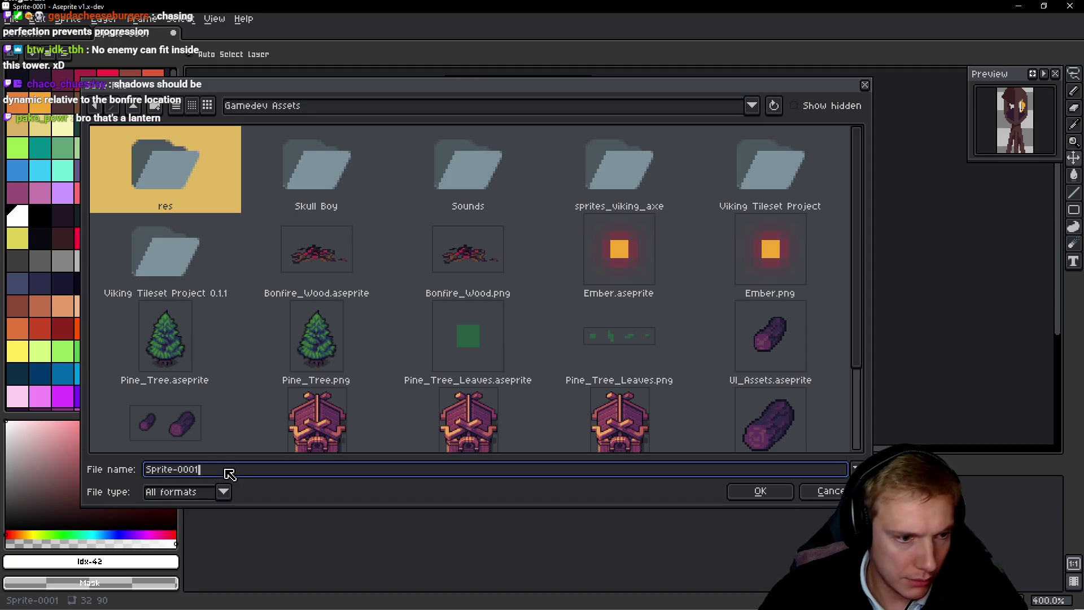
{"action": "key", "text": "BackSpace"}
{"action": "key", "text": "BackSpace"}
{"action": "key", "text": "BackSpace"}
{"action": "key", "text": "BackSpace"}
{"action": "key", "text": "BackSpace"}
{"action": "key", "text": "BackSpace"}
{"action": "type", "text": "Tower_Ske"}
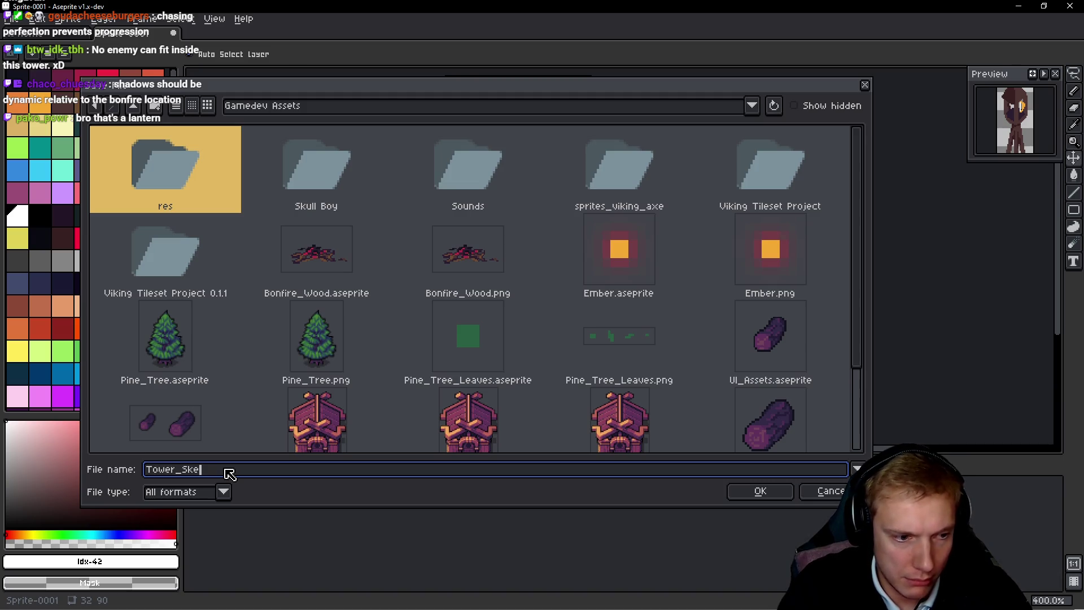
{"action": "type", "text": "tch"}
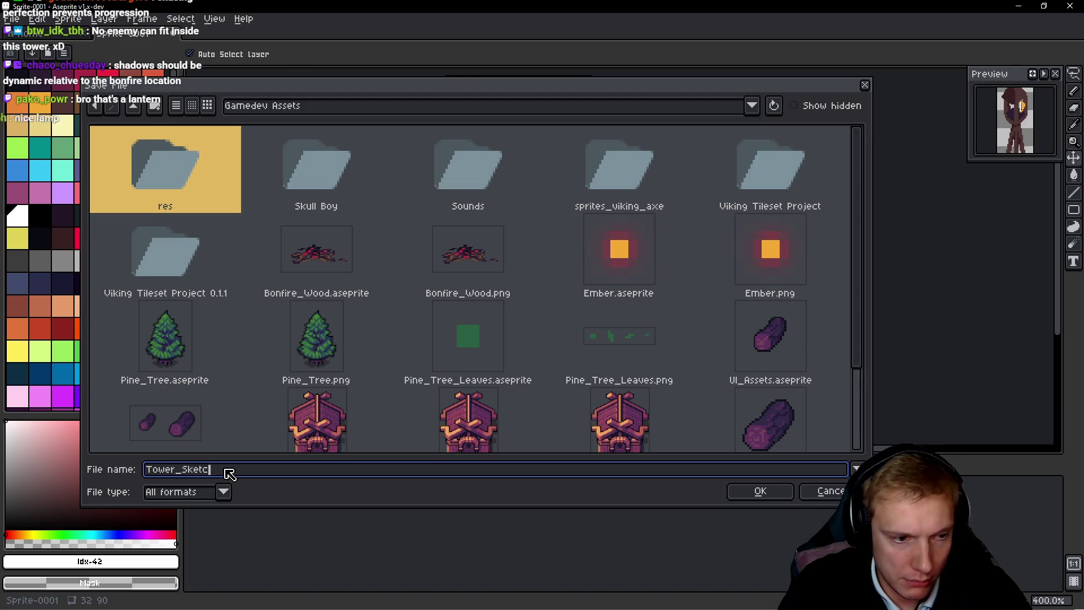
{"action": "key", "text": "Return"}
{"action": "scroll", "coordinate": [473, 305], "scroll_direction": "down", "scroll_amount": 1}
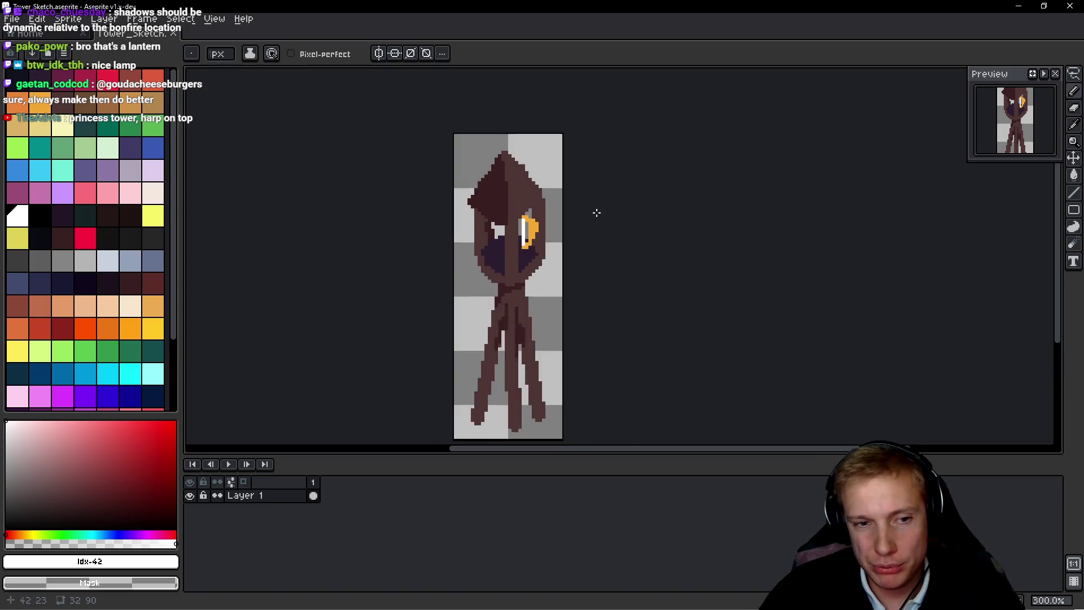
Step: Paint a white X-shaped mark left of the orange lantern, then quit Aseprite choosing Don't Save
{"action": "scroll", "coordinate": [596, 213], "scroll_direction": "down", "scroll_amount": 1}
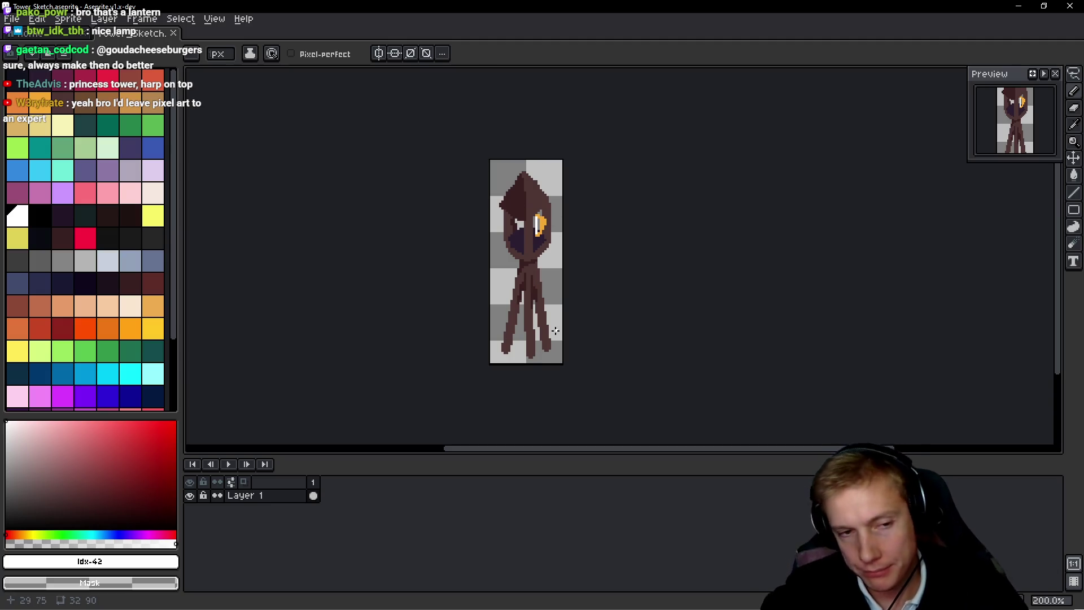
{"action": "scroll", "coordinate": [555, 331], "scroll_direction": "up", "scroll_amount": 3}
{"action": "scroll", "coordinate": [661, 178], "scroll_direction": "down", "scroll_amount": 3}
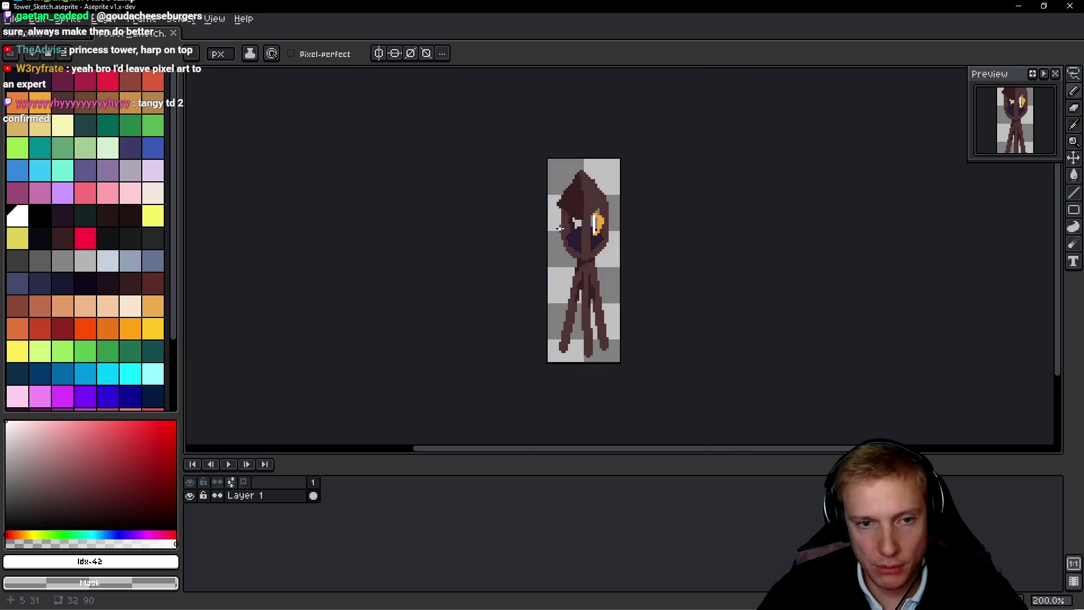
{"action": "scroll", "coordinate": [609, 236], "scroll_direction": "up", "scroll_amount": 3}
{"action": "left_click_drag", "start_coordinate": [629, 225], "coordinate": [601, 246]}
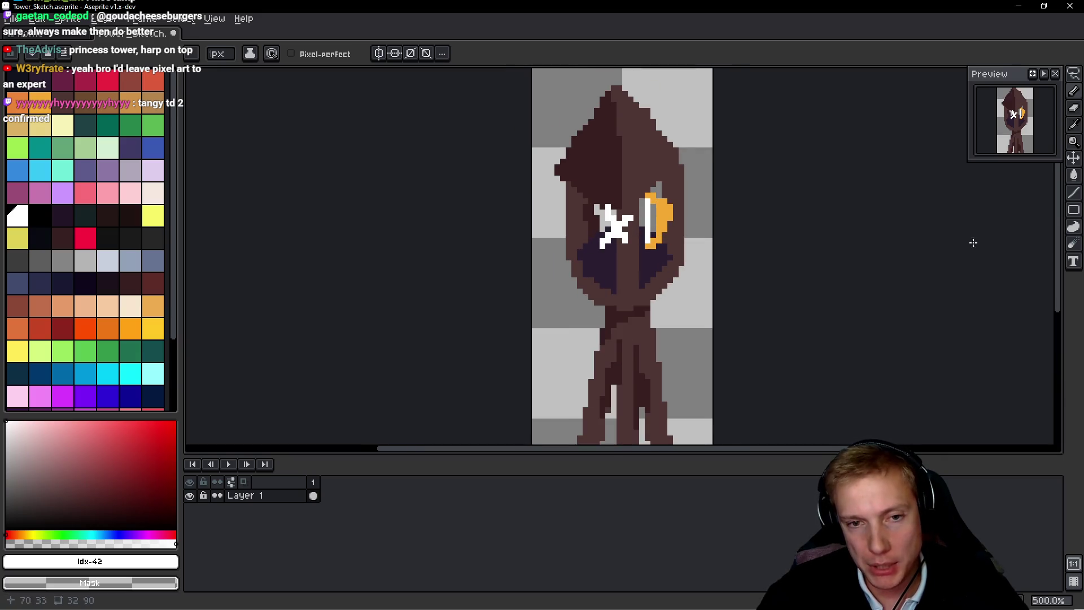
{"action": "left_click", "coordinate": [1068, 7]}
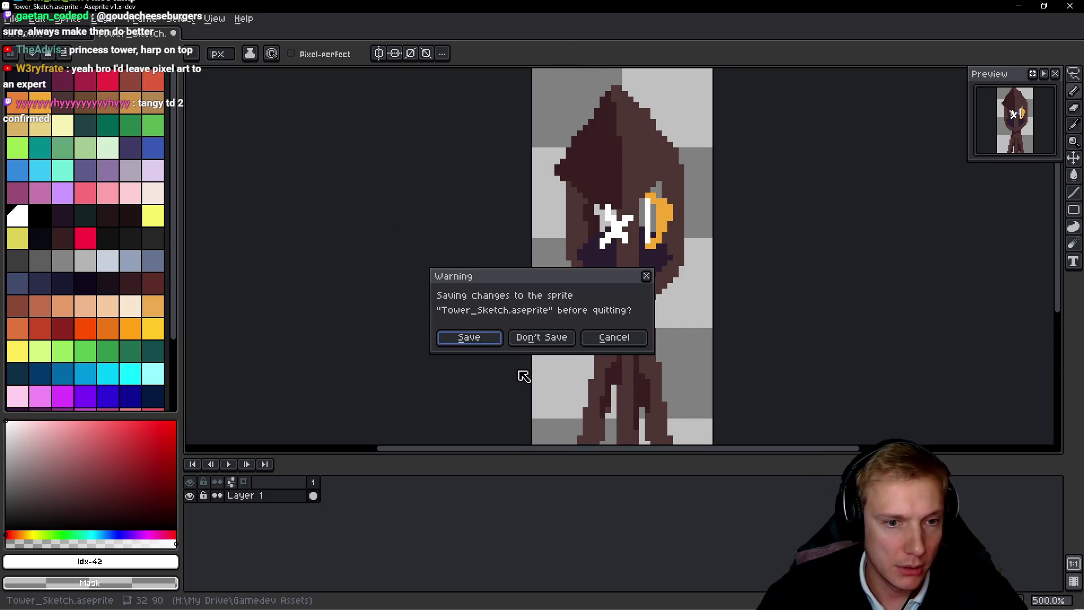
{"action": "left_click", "coordinate": [538, 338]}
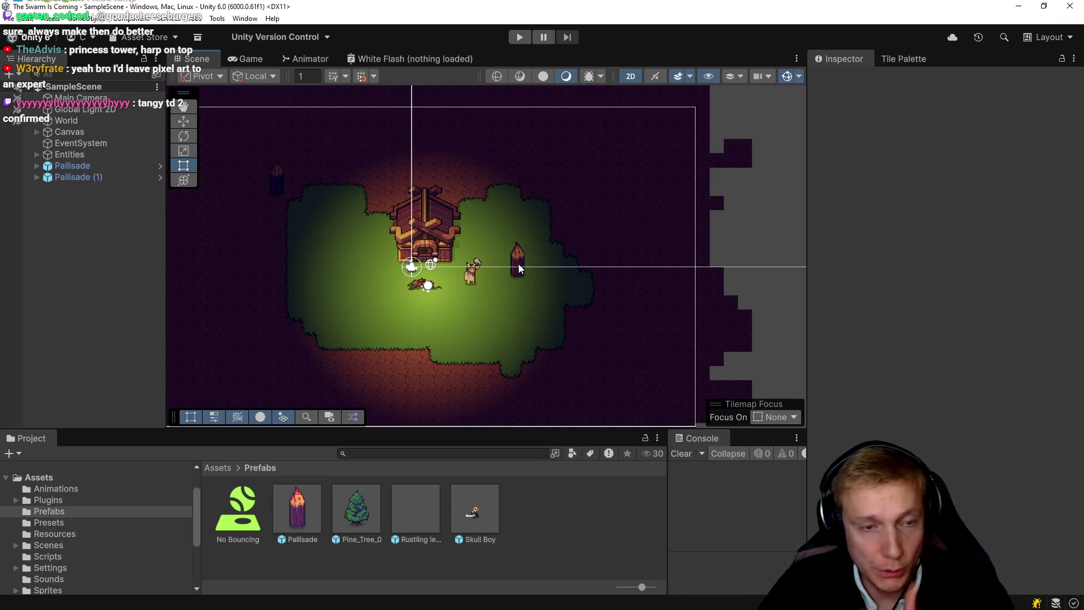
Step: Reframe and zoom the Unity Scene view around the house
{"action": "left_click_drag", "start_coordinate": [587, 283], "coordinate": [578, 287]}
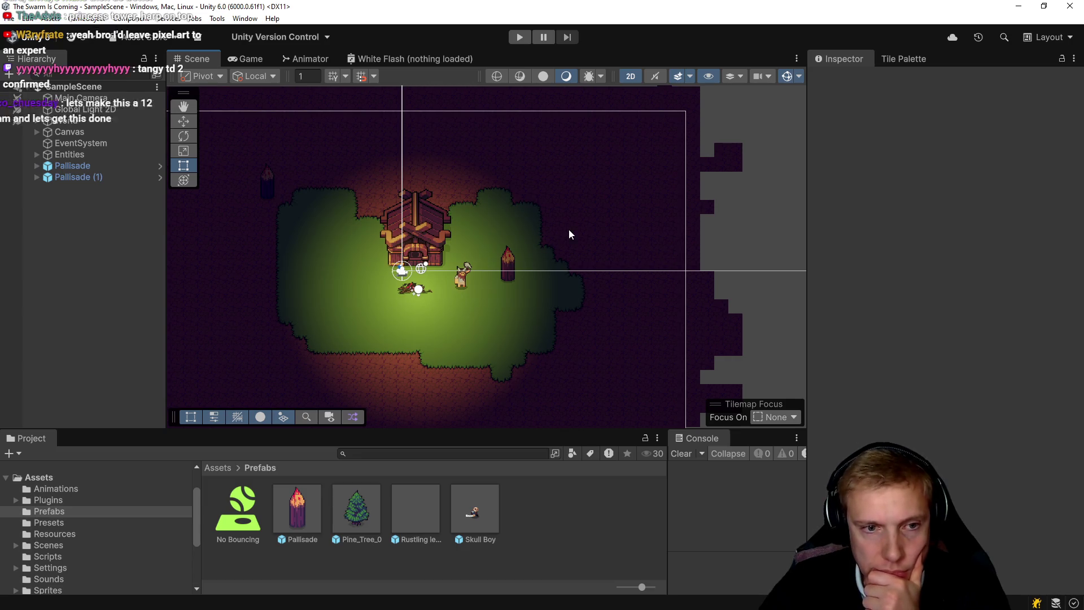
{"action": "scroll", "coordinate": [412, 232], "scroll_direction": "up", "scroll_amount": 5}
{"action": "scroll", "coordinate": [452, 221], "scroll_direction": "up", "scroll_amount": 2}
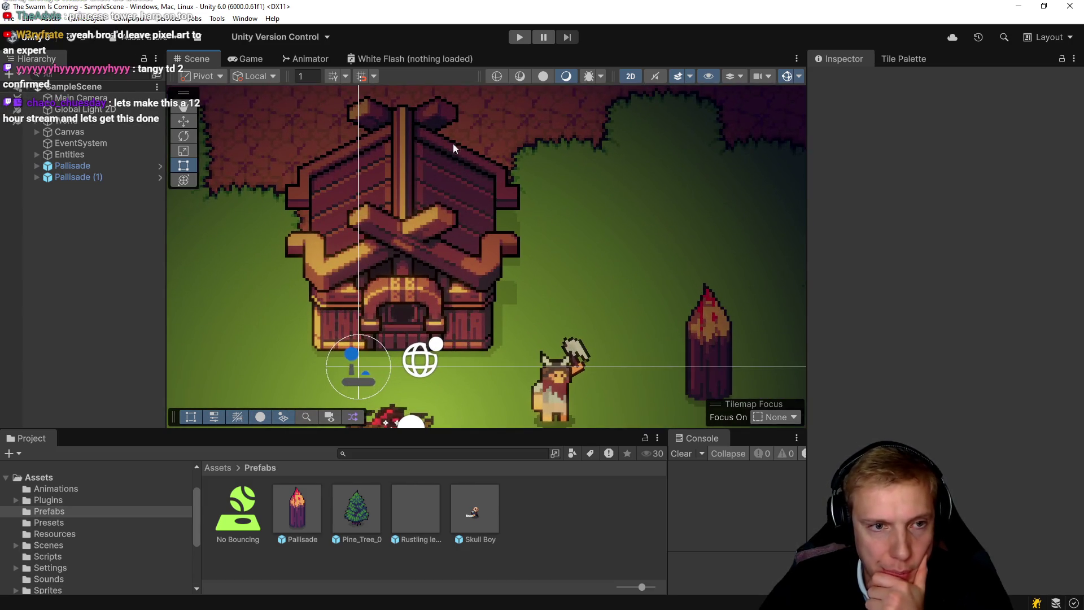
Step: Bring the palisade up close, then return to VS Code showing Enemy.cs's Tree Ground Collider check
{"action": "left_click_drag", "start_coordinate": [656, 303], "coordinate": [517, 270]}
{"action": "scroll", "coordinate": [540, 284], "scroll_direction": "up", "scroll_amount": 5}
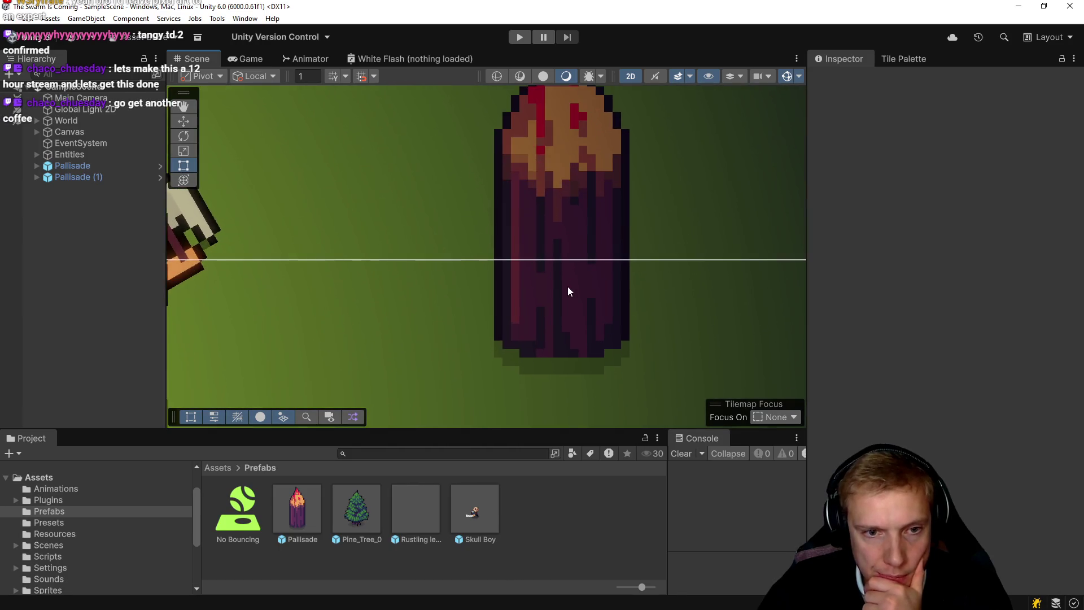
{"action": "scroll", "coordinate": [572, 302], "scroll_direction": "down", "scroll_amount": 5}
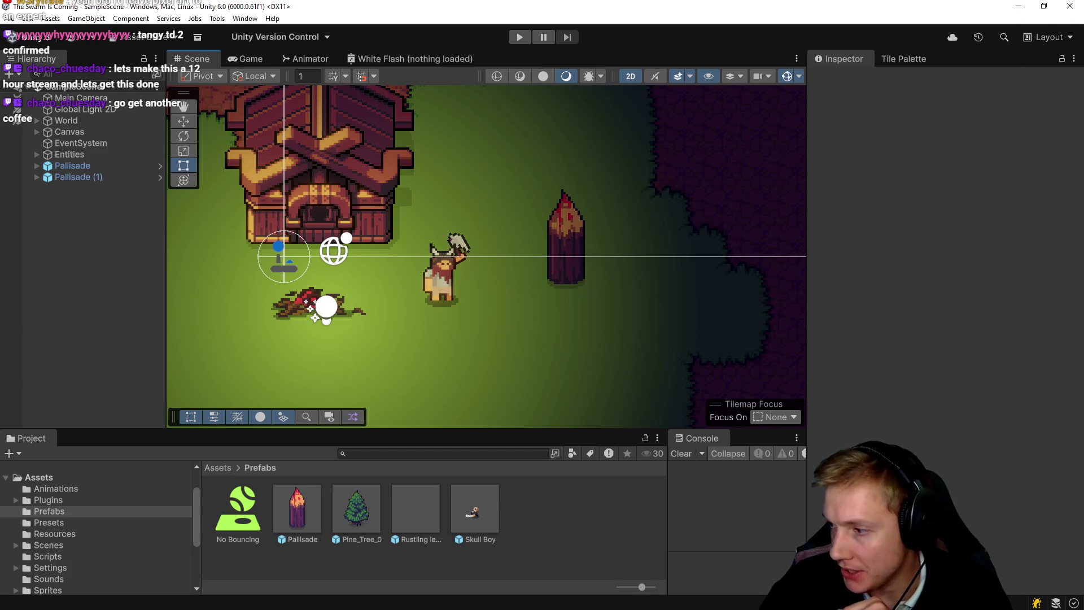
{"action": "key", "text": "alt+Tab"}
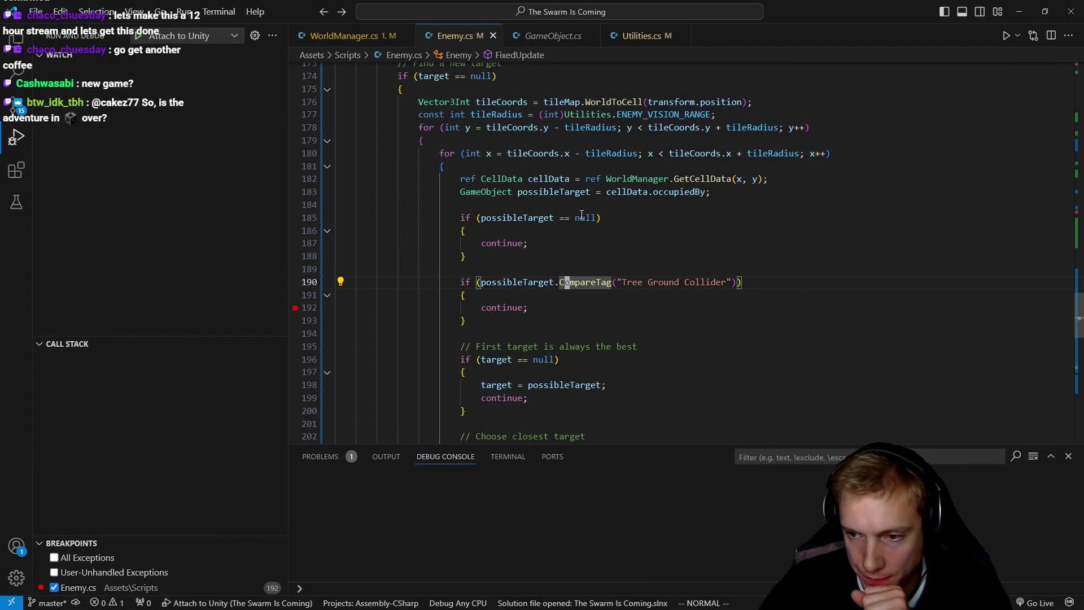